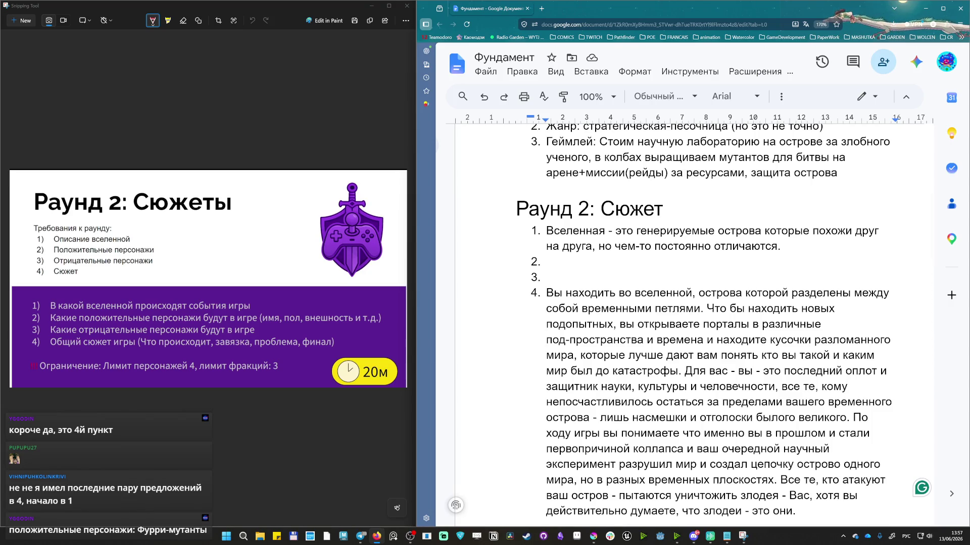
type("Так как вы играете за злодея. ")
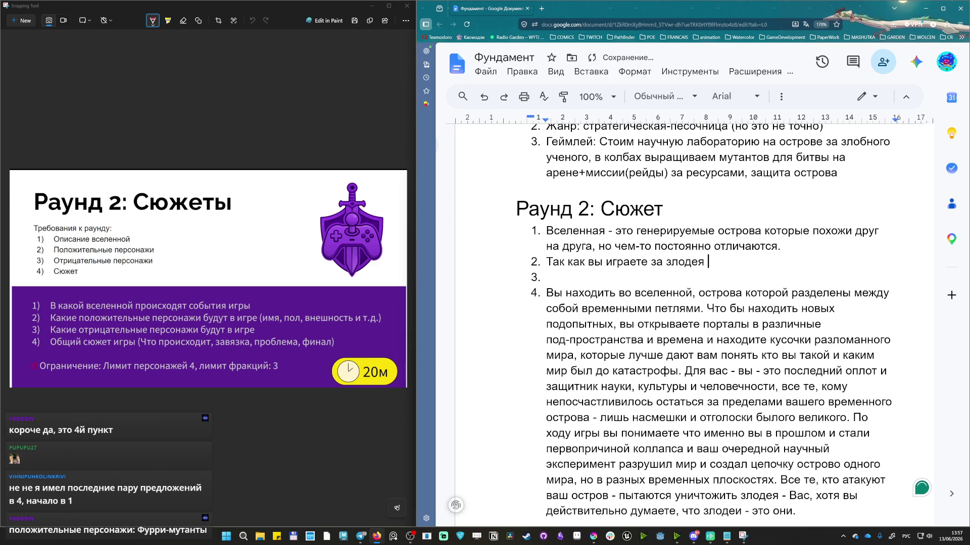
type("Положительные персонажи - это ")
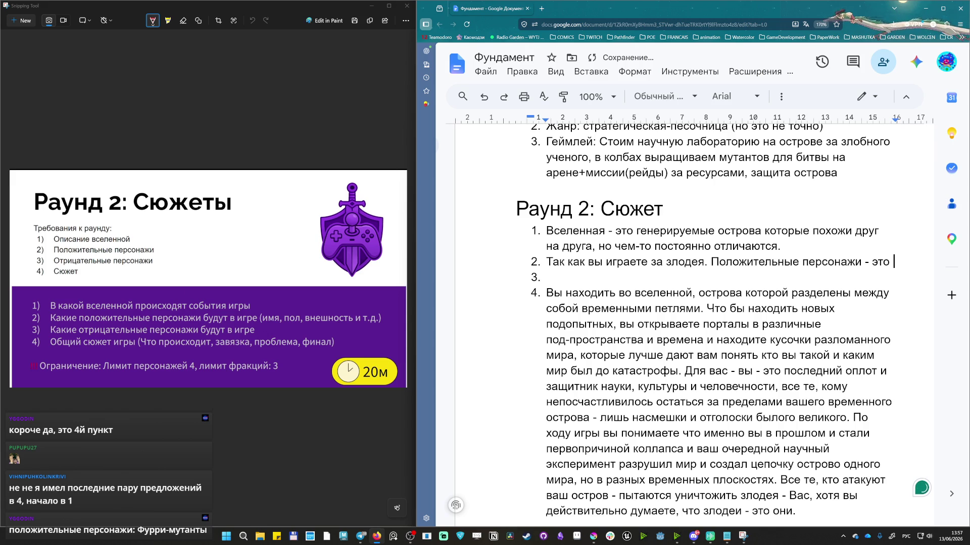
type("3 ")
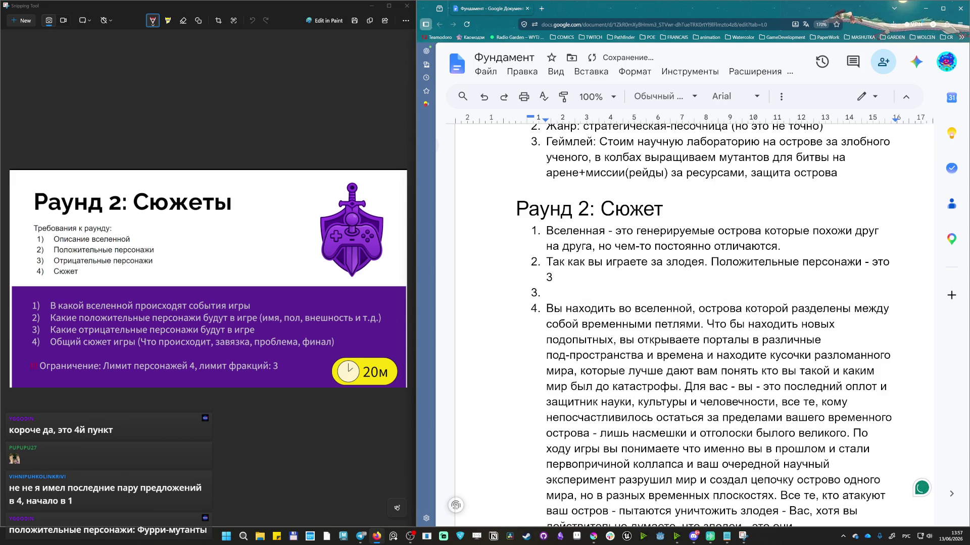
type("разных временных таймлайна ")
type("людец")
Describe the positive characters as anthropomorphic beings from three timelines, dropping the word «людей», and call up spelling suggestions.
key("BackSpace")
type("й")
key("BackSpace")
key("BackSpace")
key("BackSpace")
key("BackSpace")
key("BackSpace")
type("антропоформ")
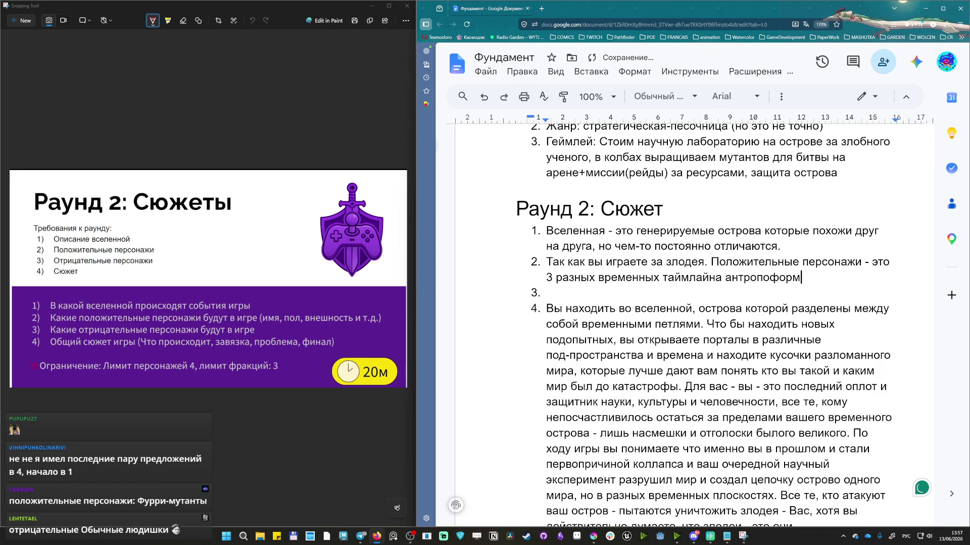
key("BackSpace")
key("BackSpace")
key("BackSpace")
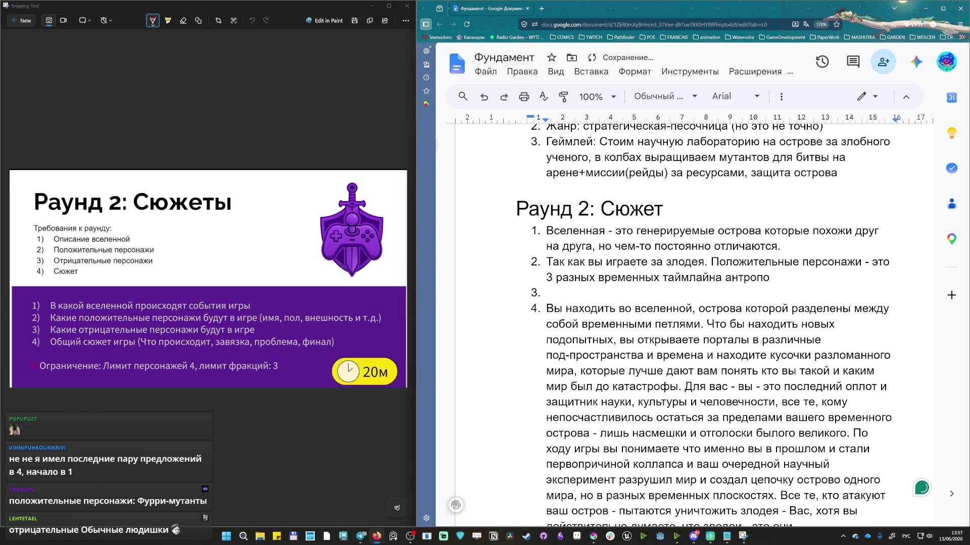
type("морынфх существ")
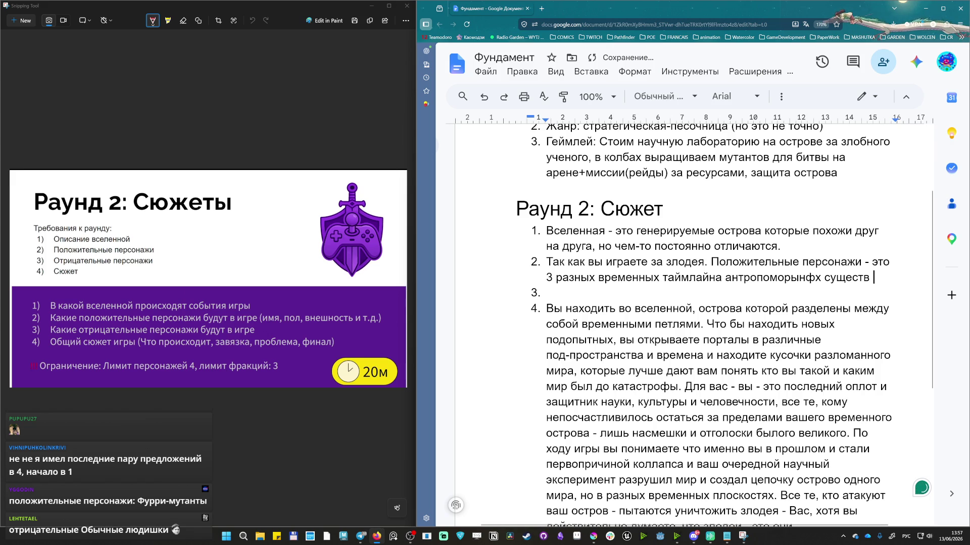
right_click(796, 280)
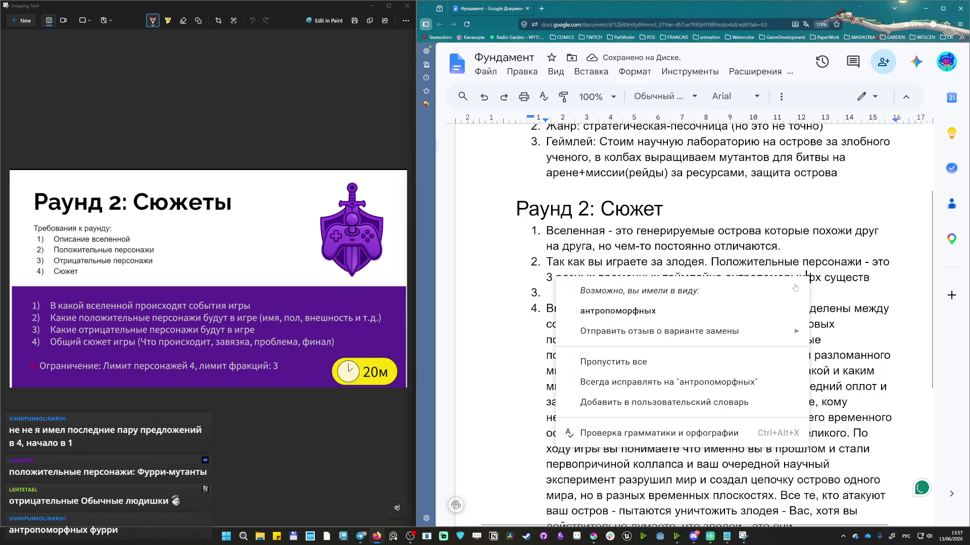
Accept the suggestion «антропоморфных» for the misspelled word in point 2.
left_click(646, 309)
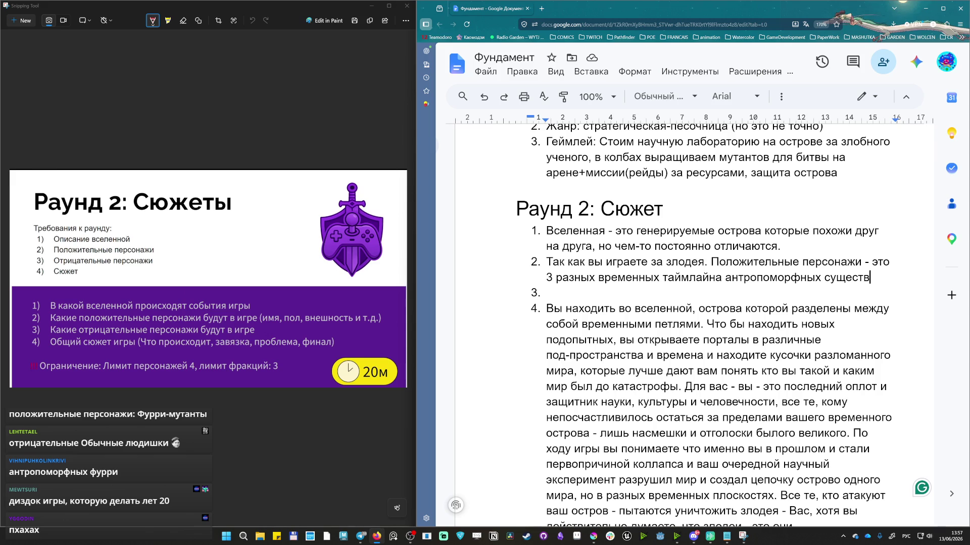
type(", которые ")
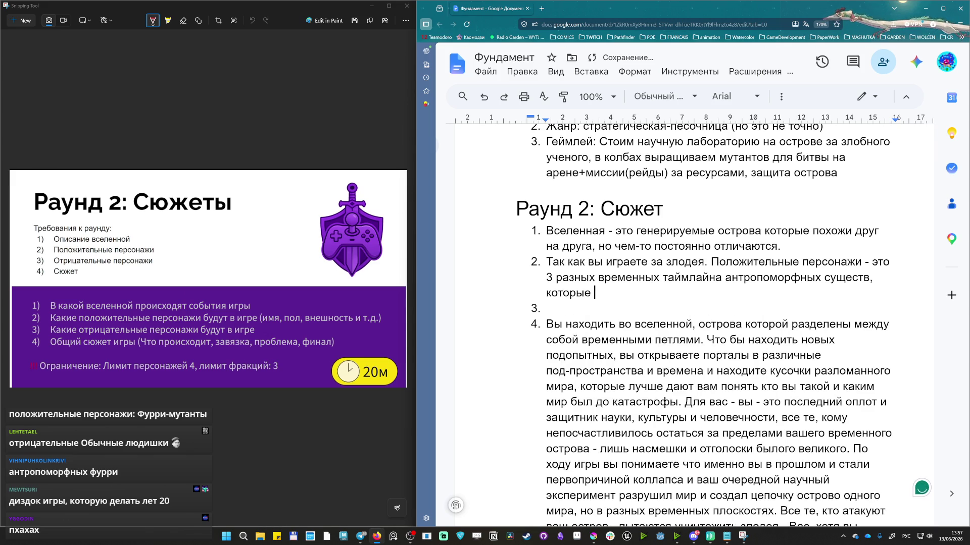
type("борются с ")
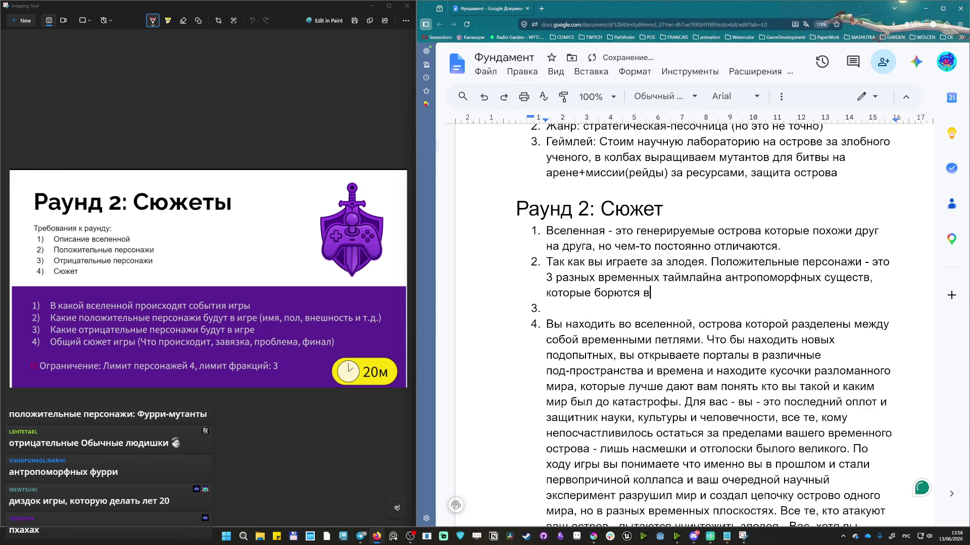
type("вами и")
Finish point 2: they fight you from different islands of the universe and attack your island, then move to point 3.
key("BackSpace")
key("BackSpace")
type(", находясь на разных ")
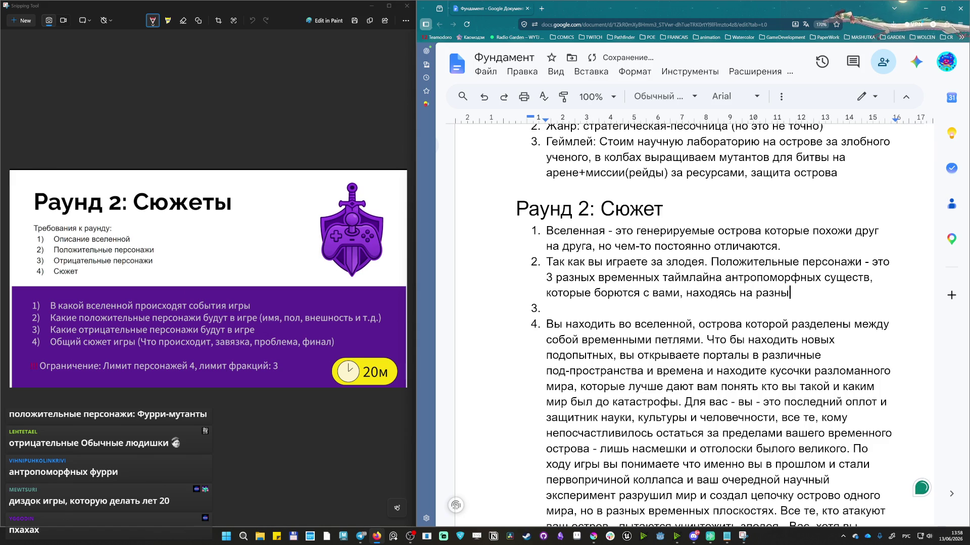
type("острова")
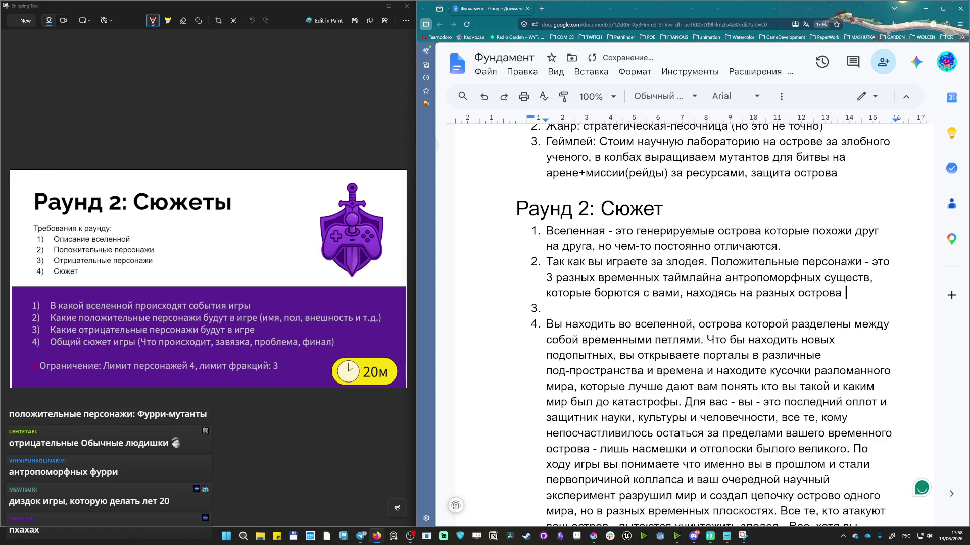
type("х вседенн")
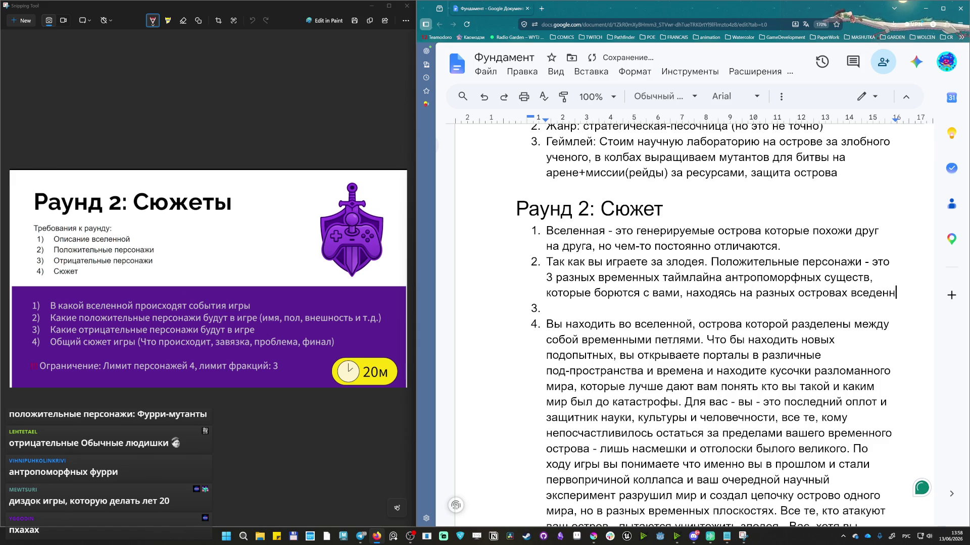
type("ой и с")
key("BackSpace")
type("атакую ваш ")
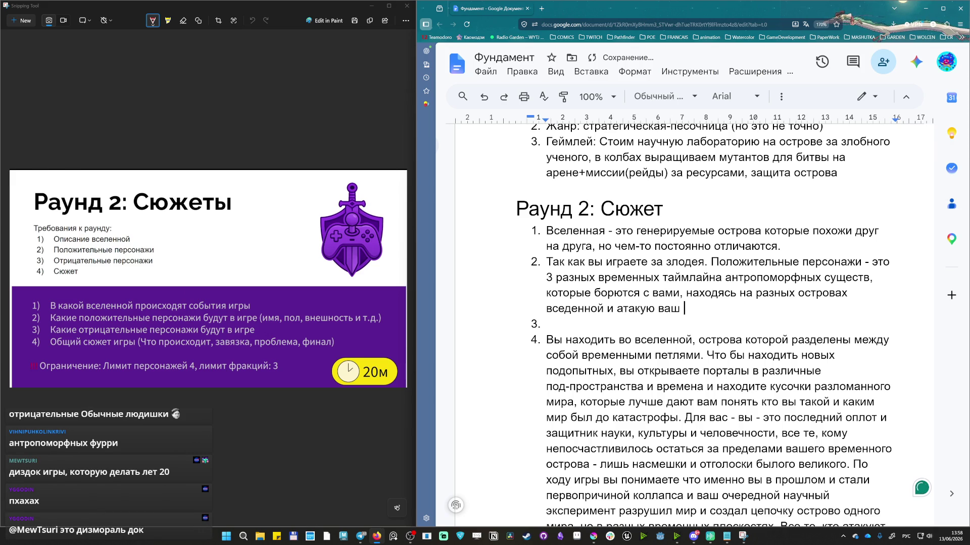
type("ост")
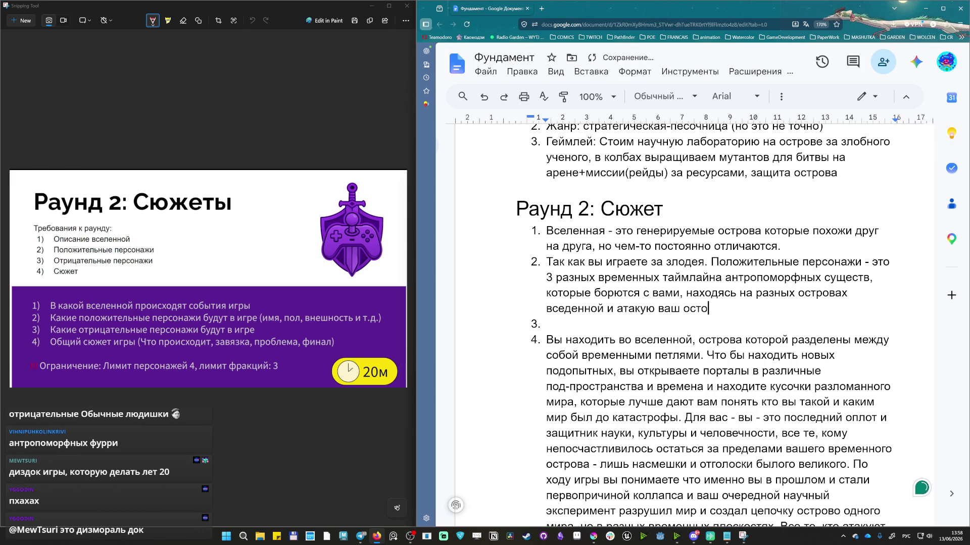
type("ром.")
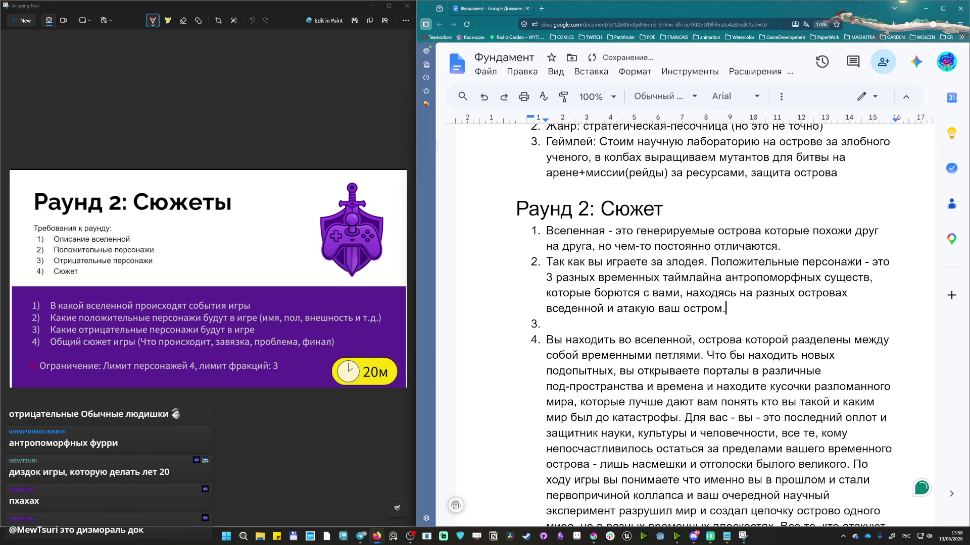
key("BackSpace")
type("в.")
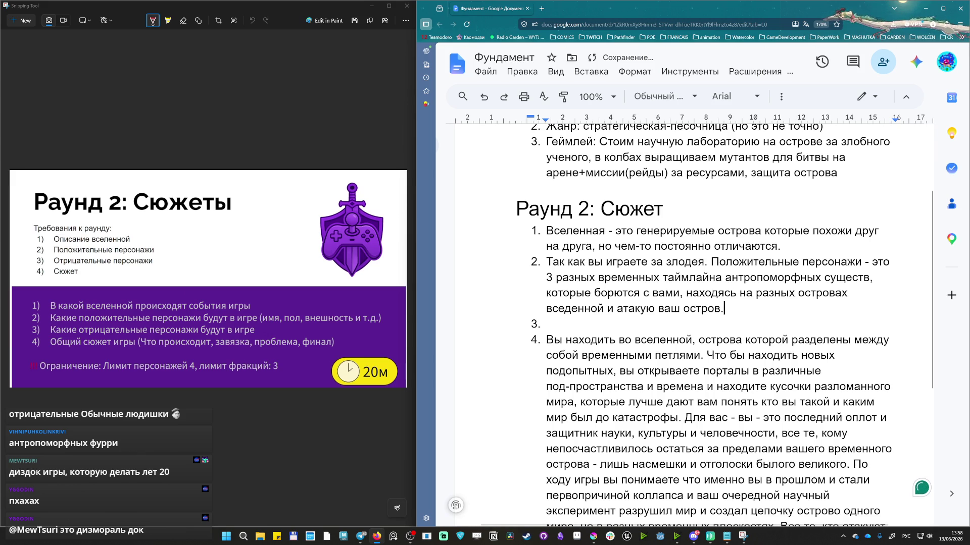
key("Down")
type("Это вы")
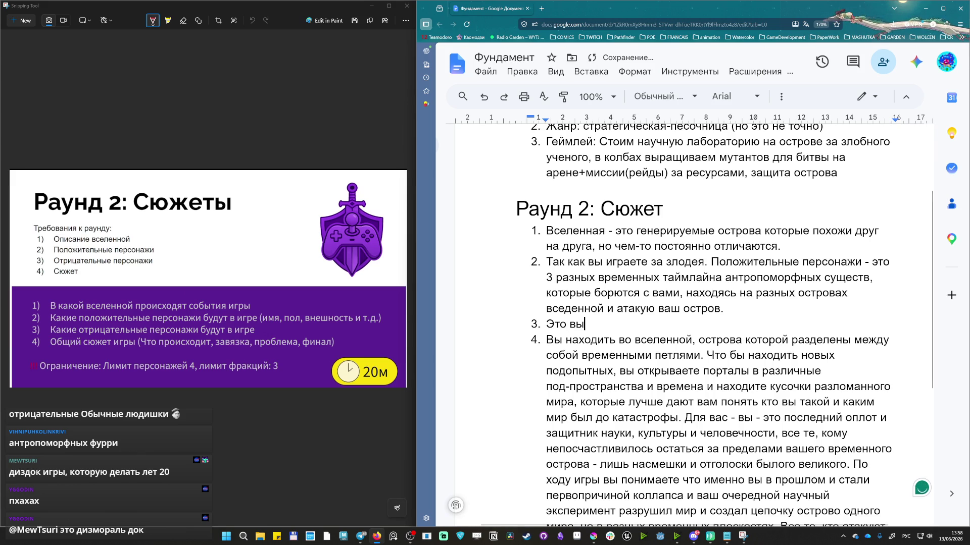
Write point 3: you and your mystical helpers, hidden until the very end, fixing the endings of «мистический» and «помощник».
key("BackSpace")
key("BackSpace")
type("Вы ")
type("и ваш ")
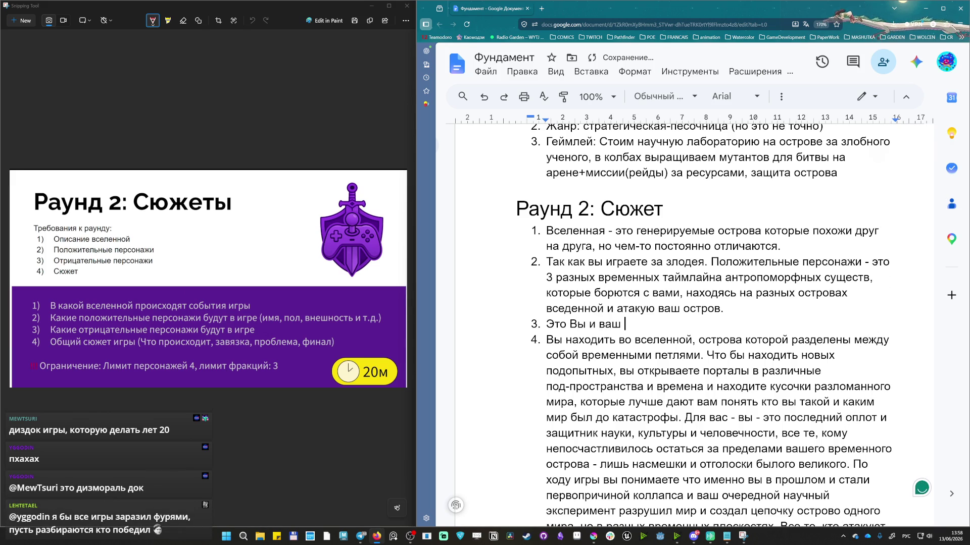
type("мистический помощник. Он не раскрывает до последнего")
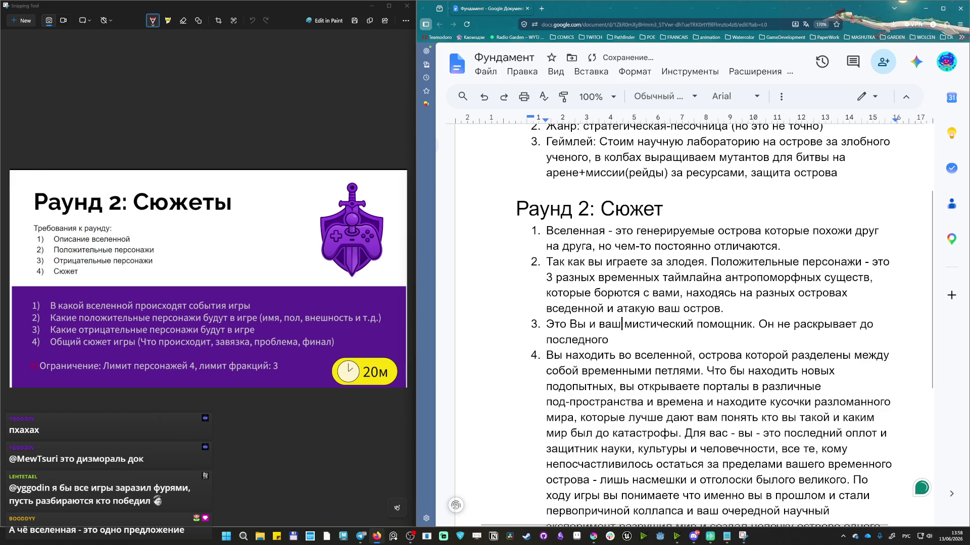
type("и")
left_click(766, 324)
type("а")
left_click(699, 325)
key("BackSpace")
type("х")
key("Down")
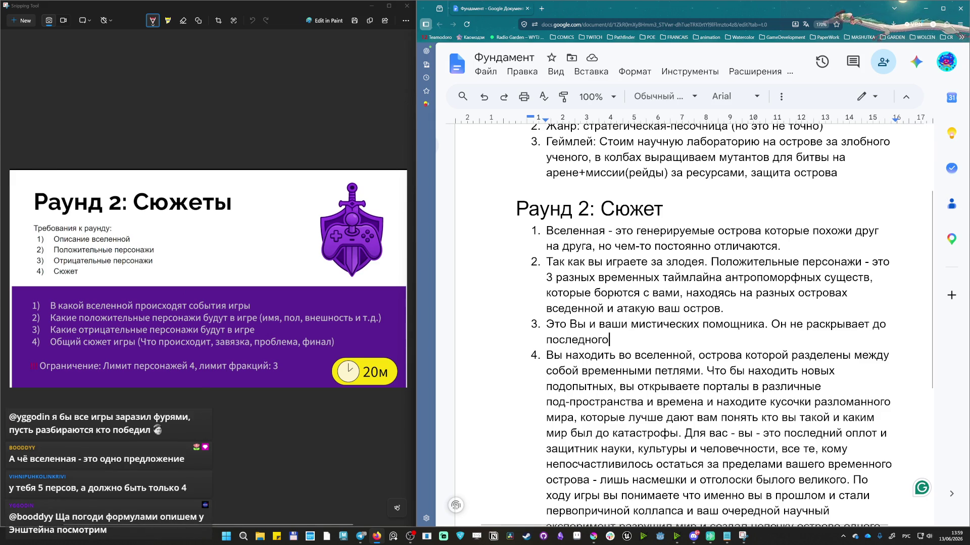
key("ctrl+shift+Up")
key("Right")
key("shift+Down")
key("shift+Down")
key("shift+Down")
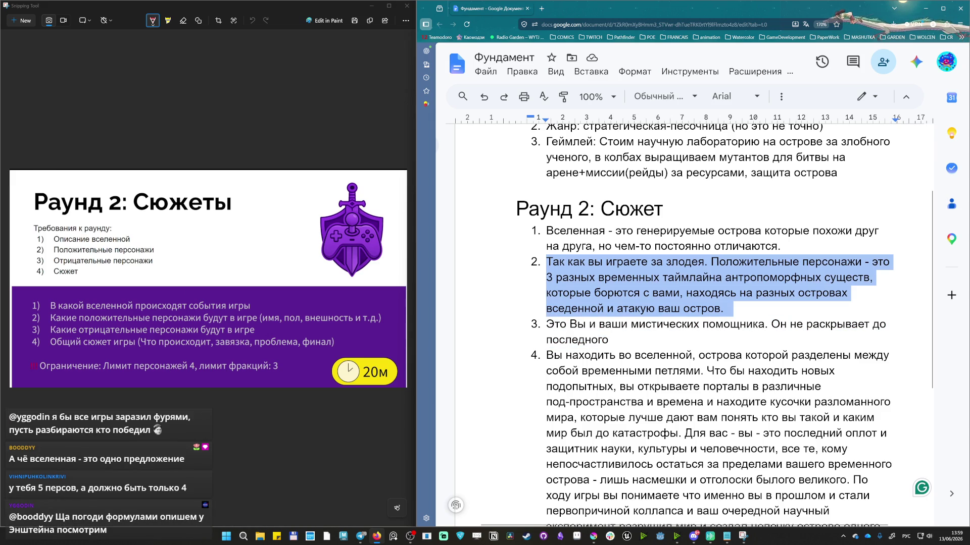
key("Right")
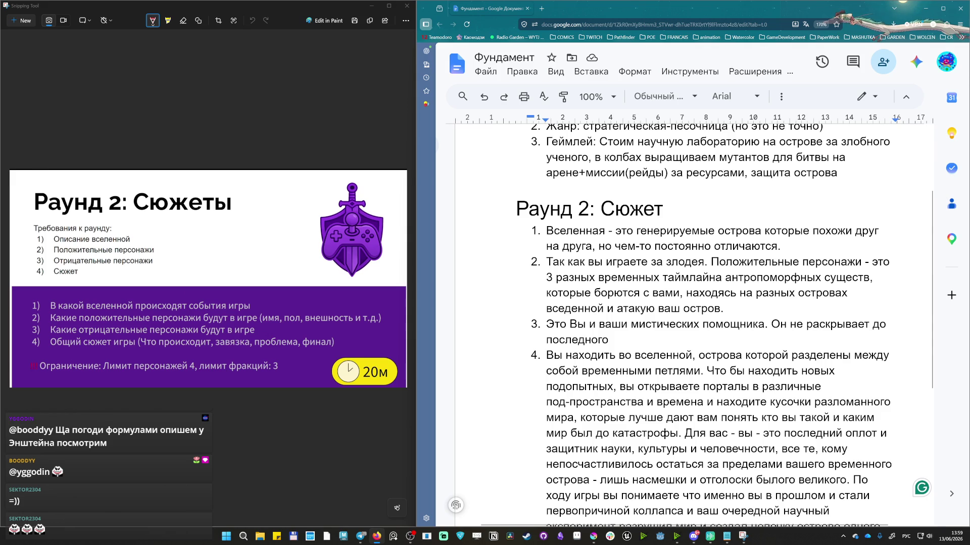
scroll(675, 318, "down", 4)
scroll(674, 319, "up", 3)
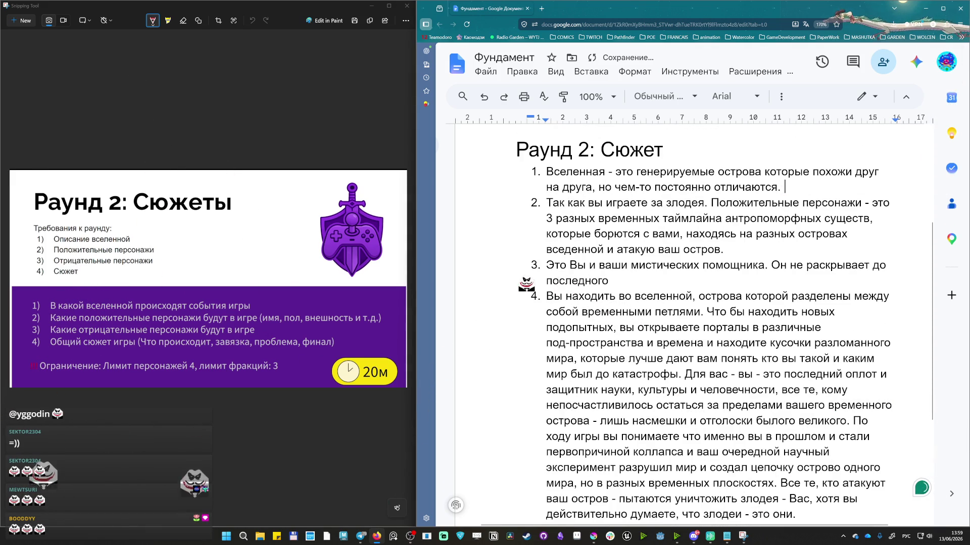
type("Острова прошлого, ")
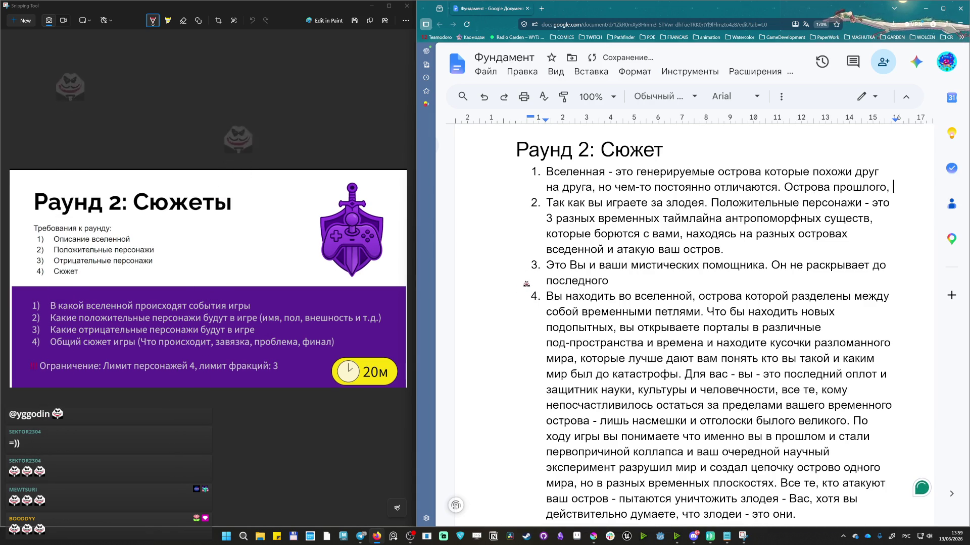
type("Настоящего, Будущего и остров")
Extend point 1 with islands of the Past, Present and Future plus a timeless island with the protagonist.
key("BackSpace")
type("вне времени с нашим ГГ")
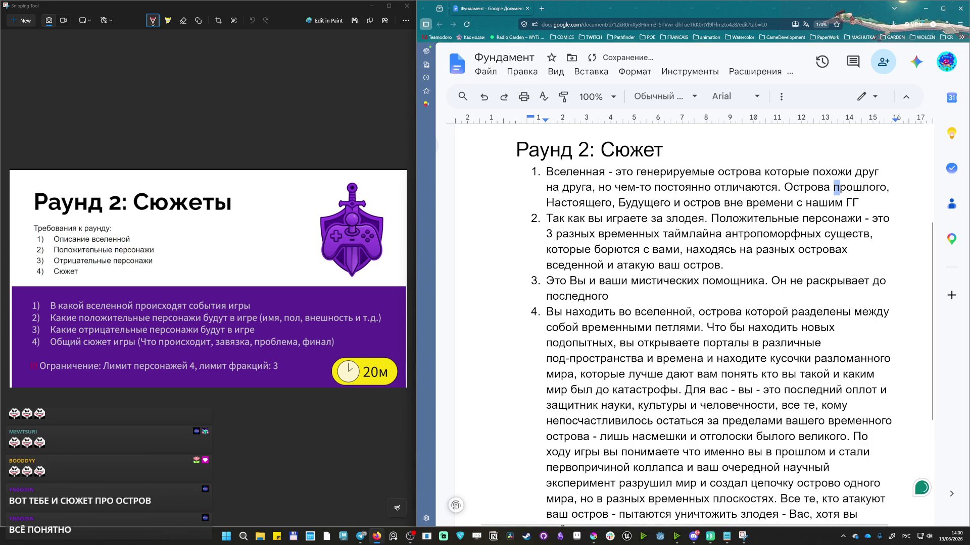
type("П")
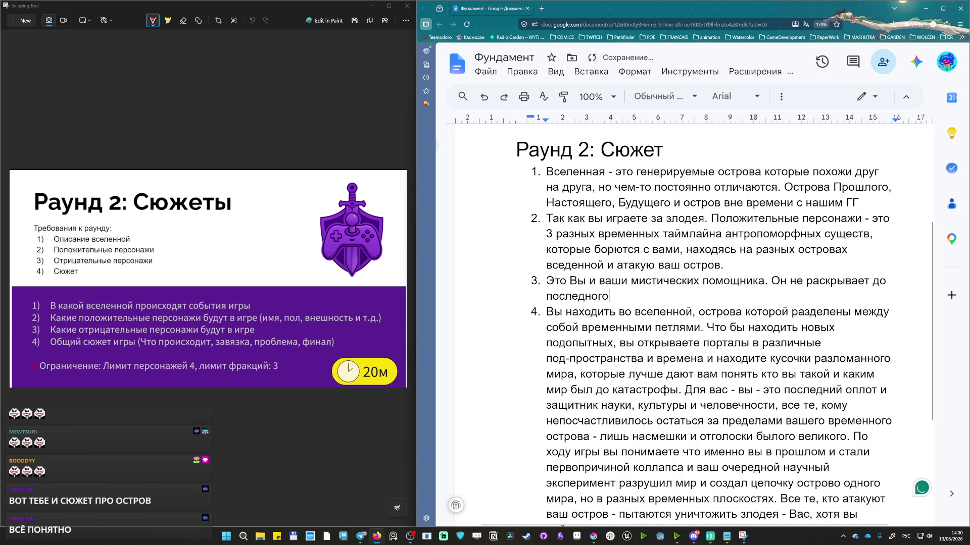
Make point 3 plural: «Он» to «Они», «помощника» and «раскрывает» to «раскрываются».
left_click_drag(585, 281, 725, 281)
left_click(759, 281)
key("BackSpace")
type("и.")
key("Down")
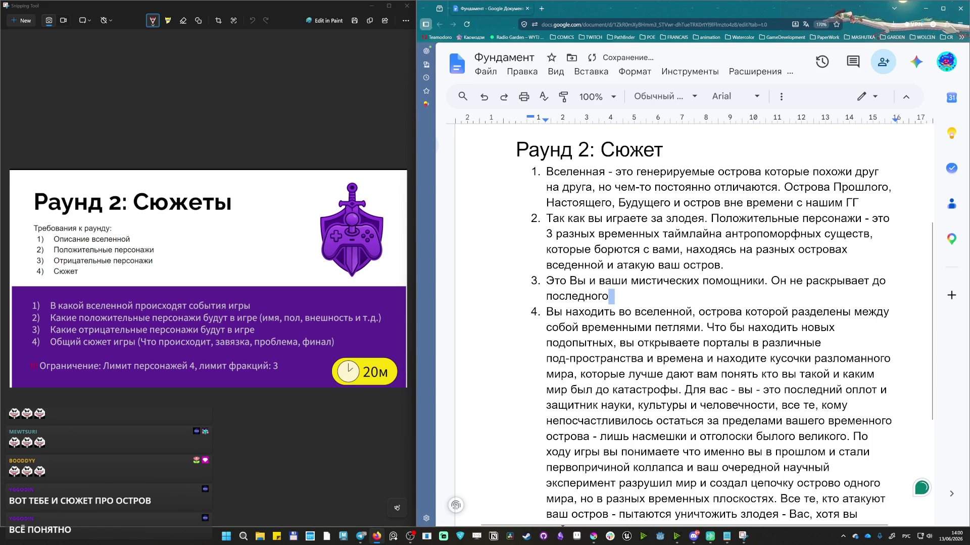
type("и")
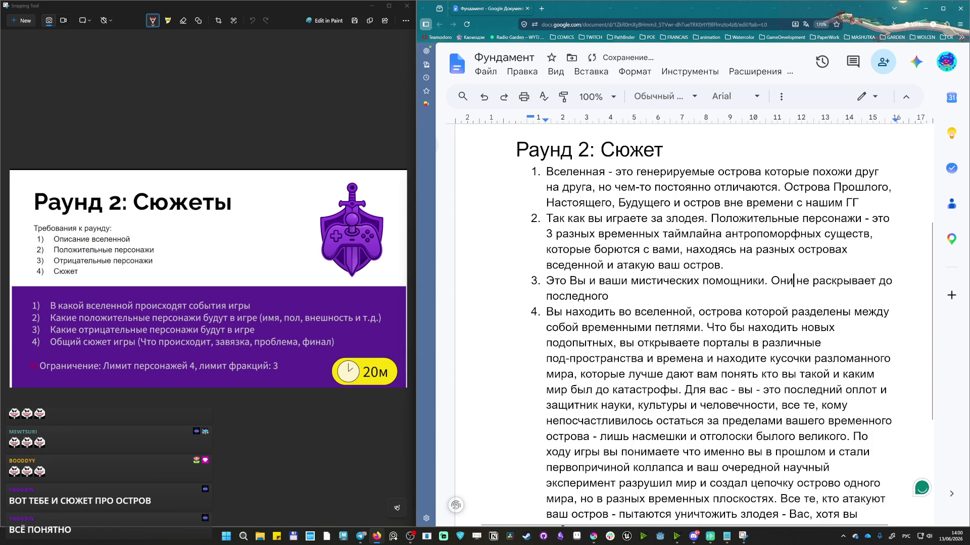
key("BackSpace")
key("BackSpace")
type("ются")
key("Down")
type(", но")
Add that the helpers are you from past, present and future, intent on destroying the world.
key("BackSpace")
type("в итоге это")
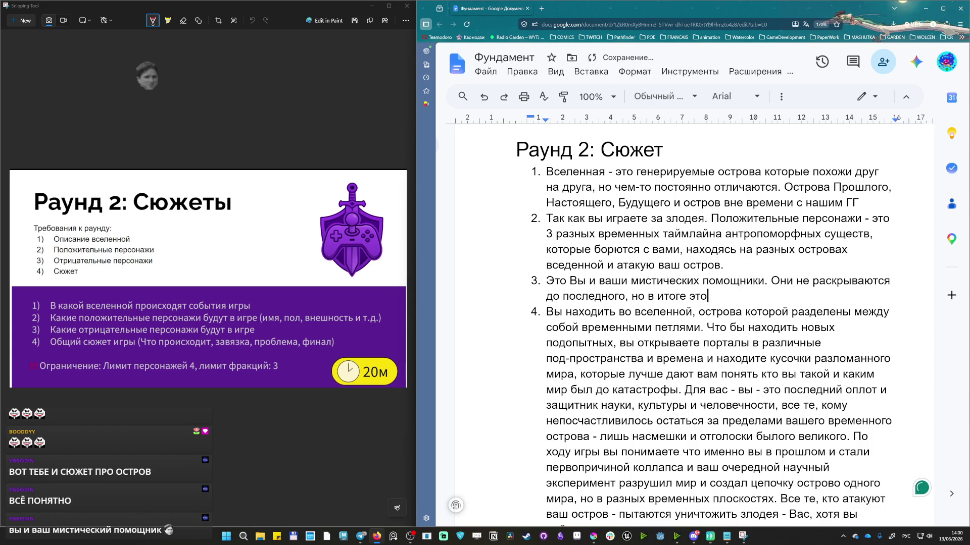
type(" Ваша")
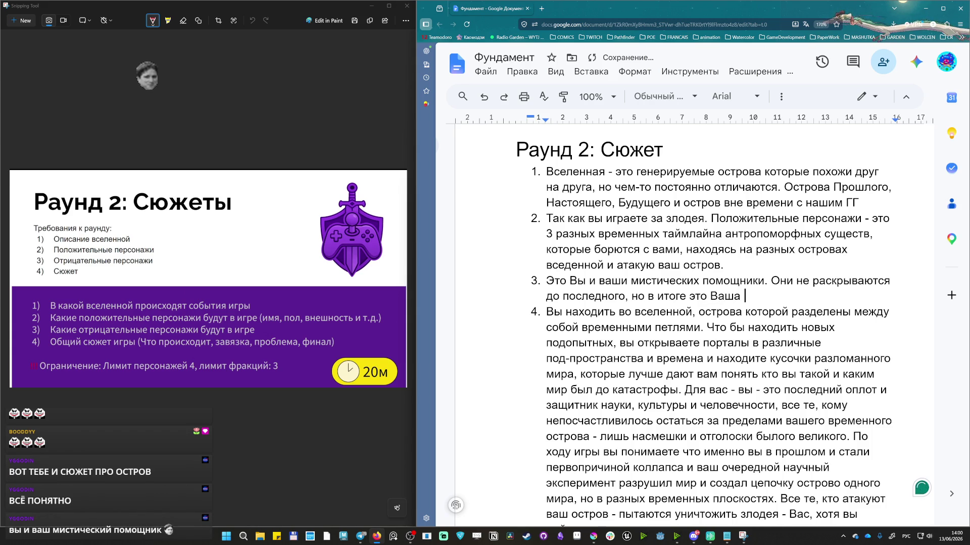
key("BackSpace")
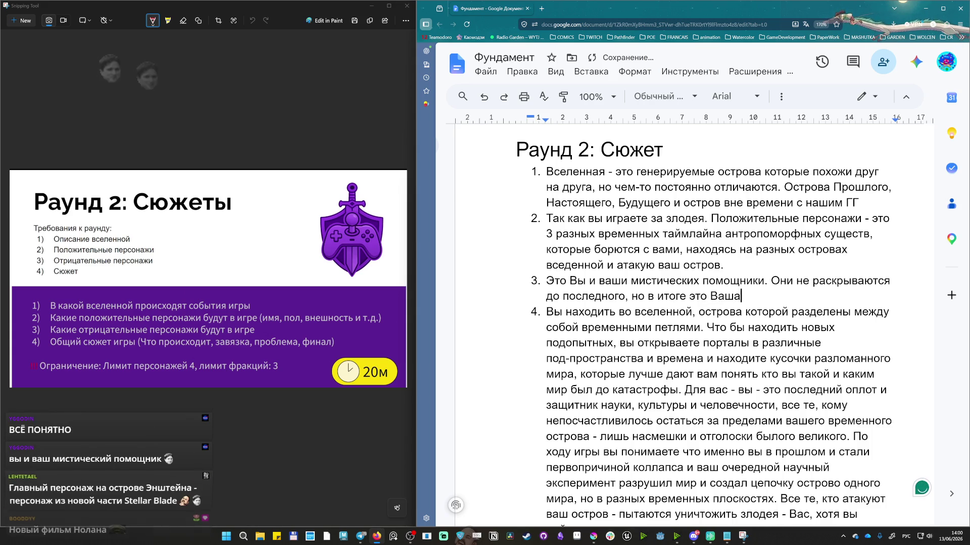
key("BackSpace")
type("ы из прошлого,")
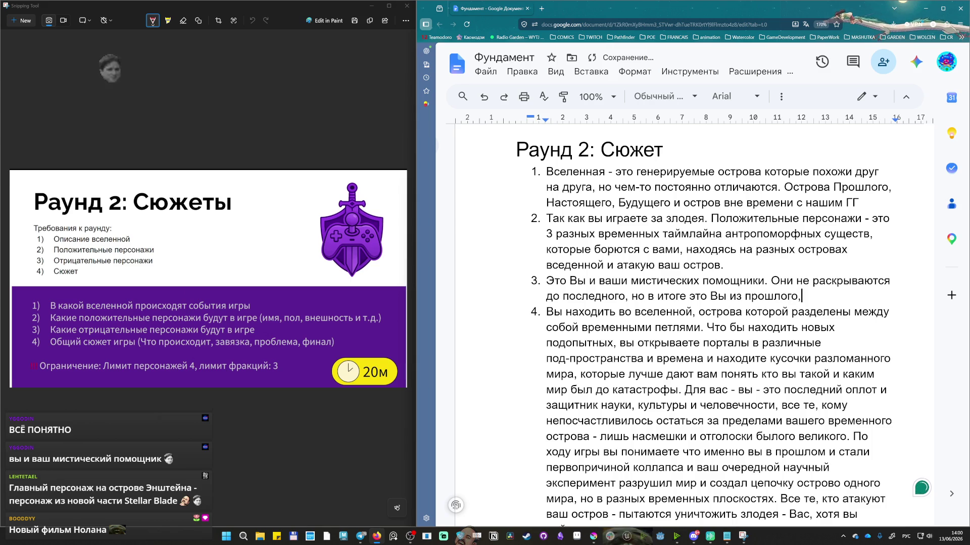
type(" настоящего и ")
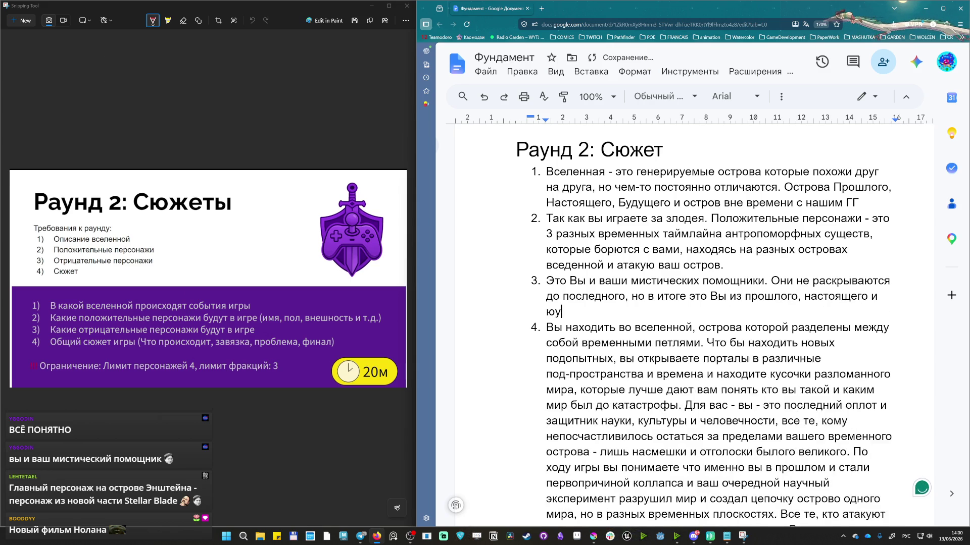
type("будущего. Их цель любя")
key("BackSpace")
type("ыми средствами")
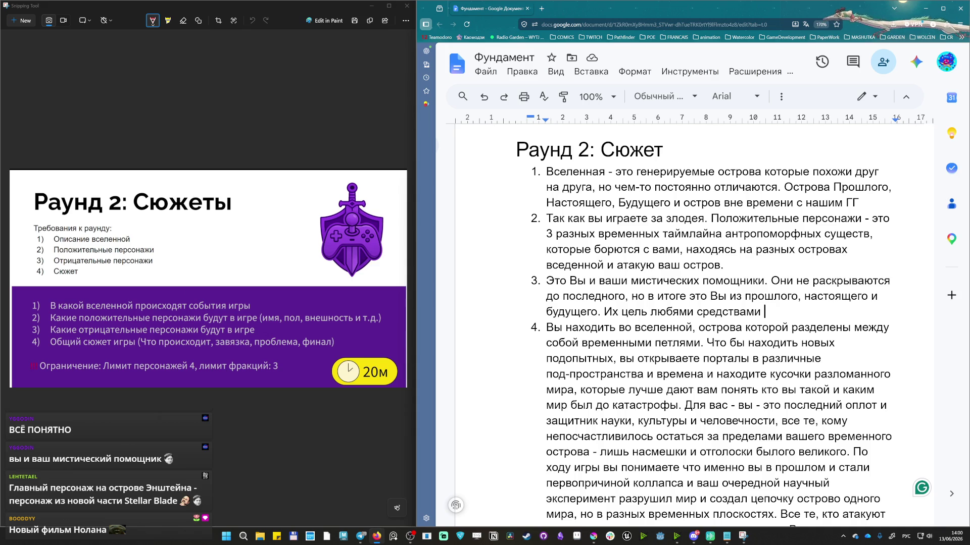
type("разрушить до конца мир. Но")
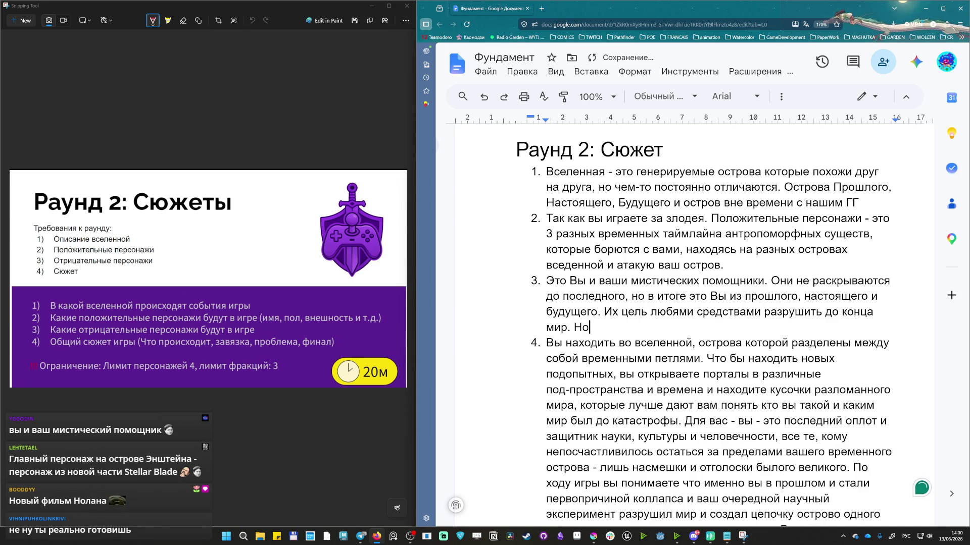
key("BackSpace")
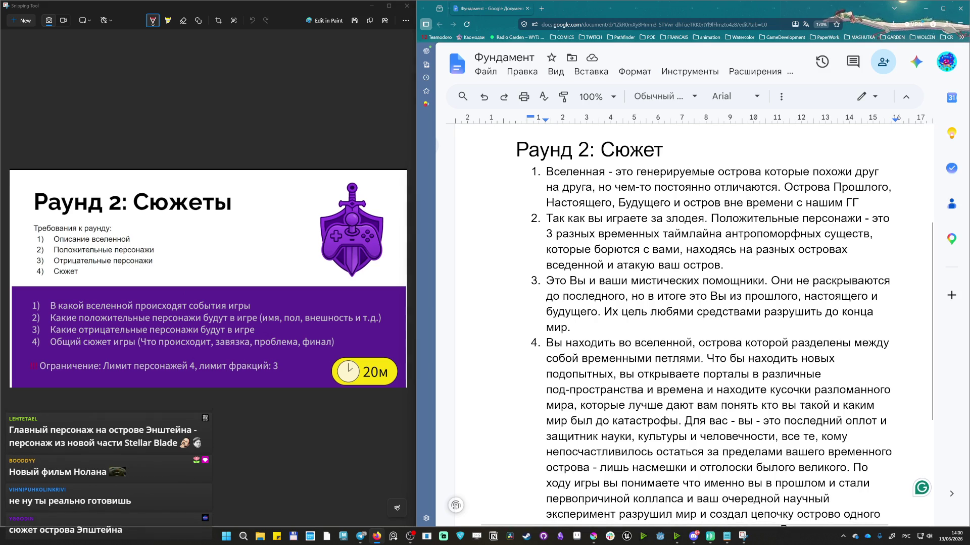
scroll(724, 328, "down", 1)
key("BackSpace")
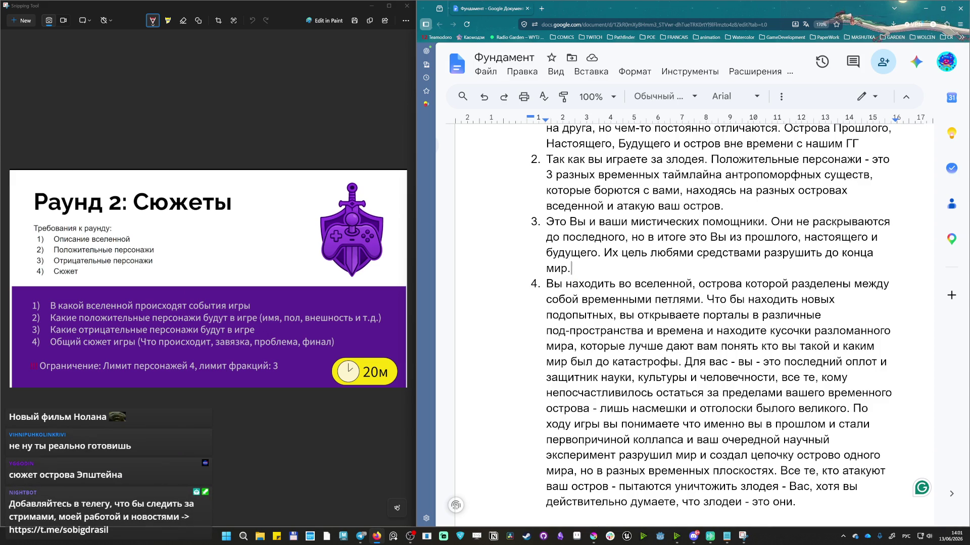
scroll(719, 318, "down", 1)
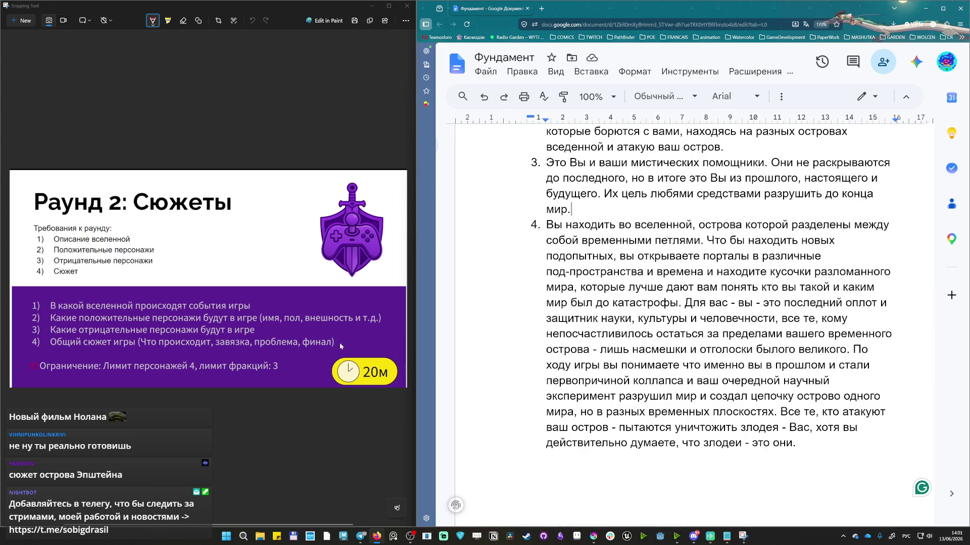
left_click(776, 365)
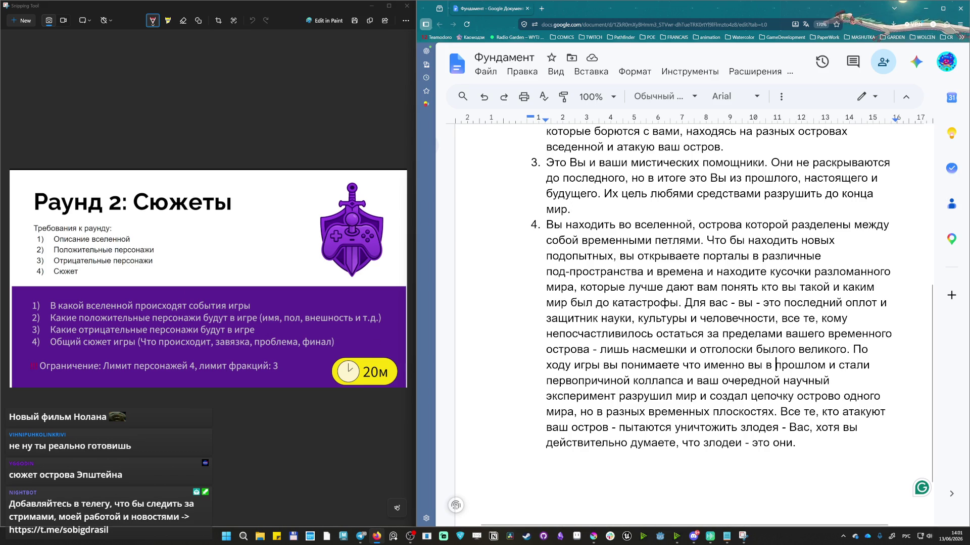
scroll(776, 365, "up", 1)
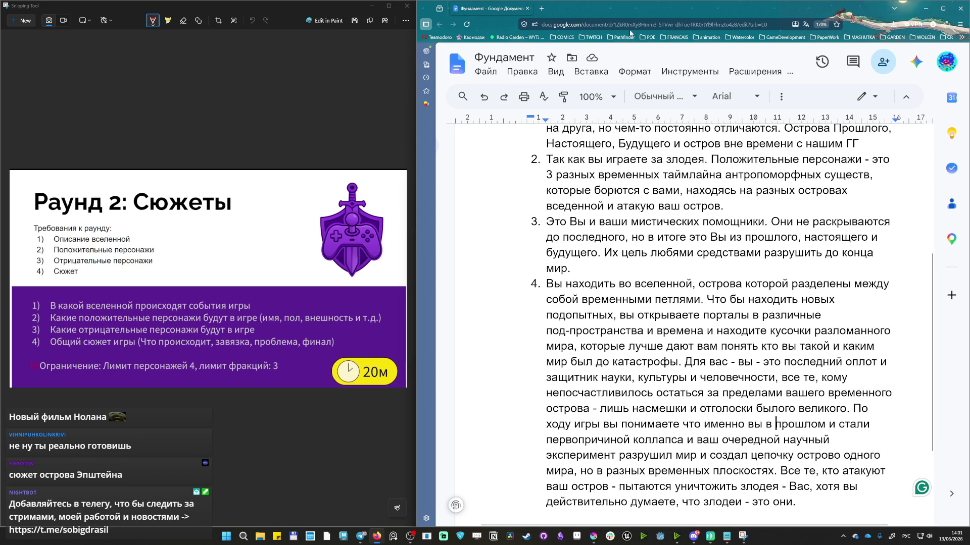
left_click(694, 538)
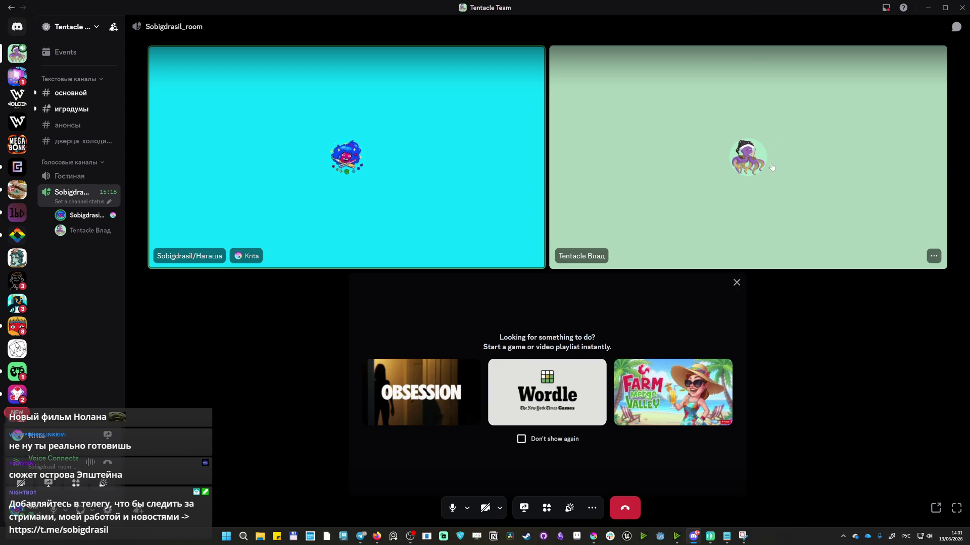
left_click(695, 537)
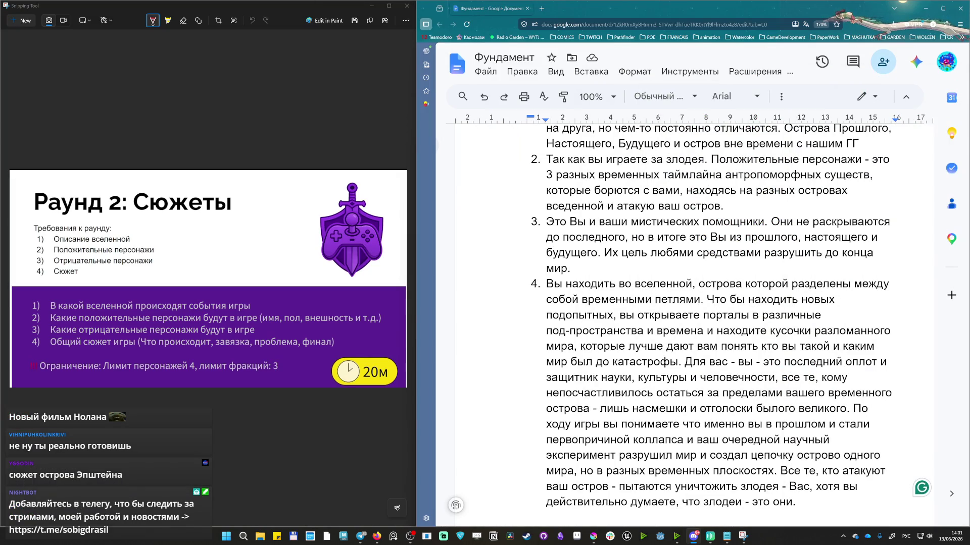
scroll(712, 316, "down", 3)
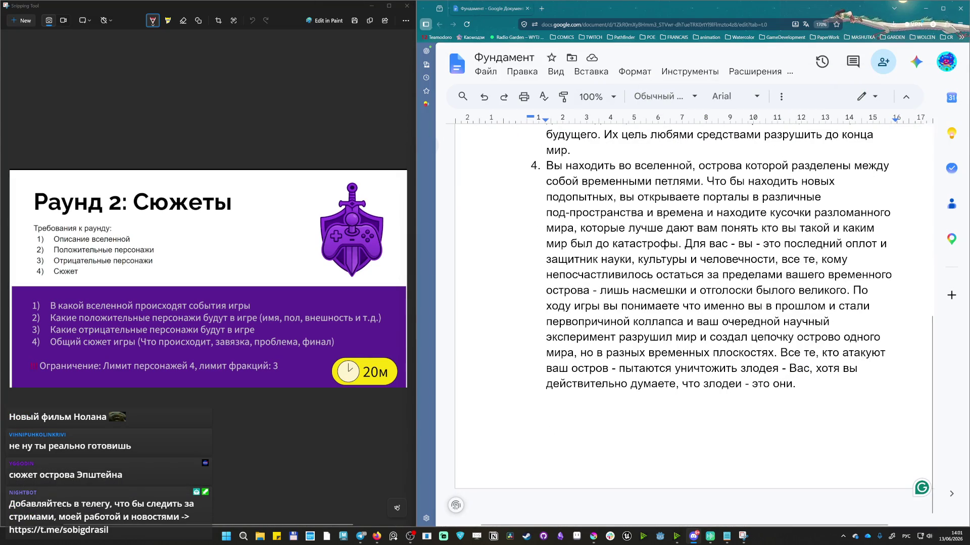
left_click(802, 383)
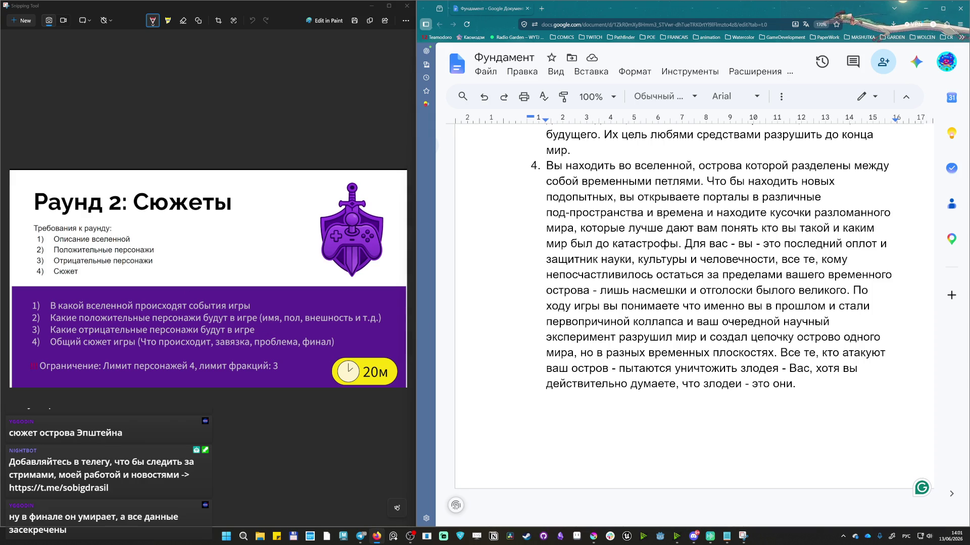
Begin point 4's closing sentence about meeting your unborn daughter at the very end, removing the unfinished «, которая» clause.
left_click(801, 383)
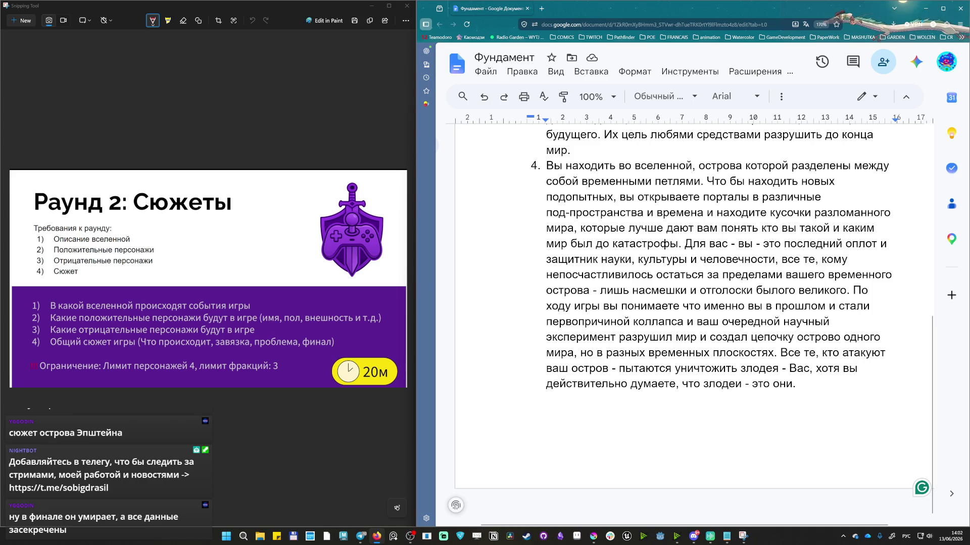
type("В конце, с")
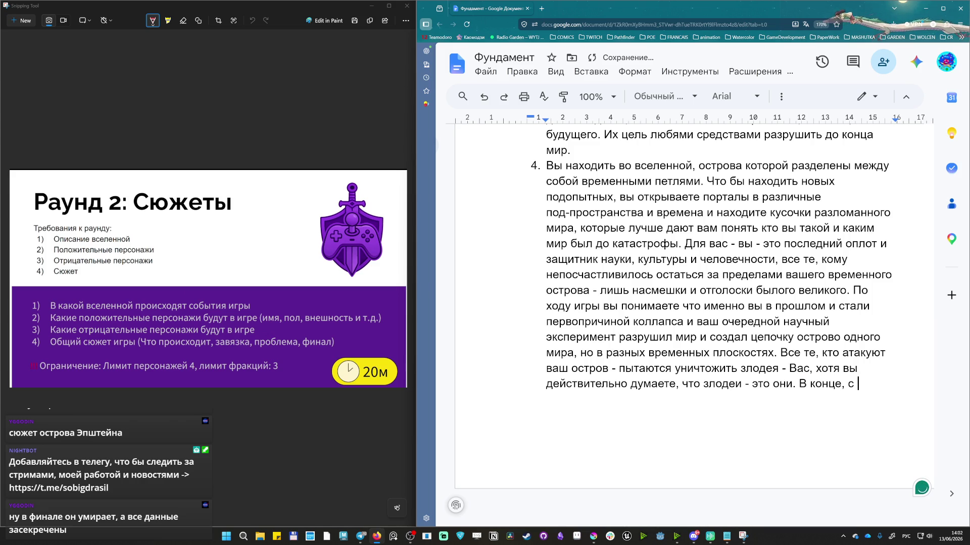
key("BackSpace")
key("BackSpace")
type("в самом")
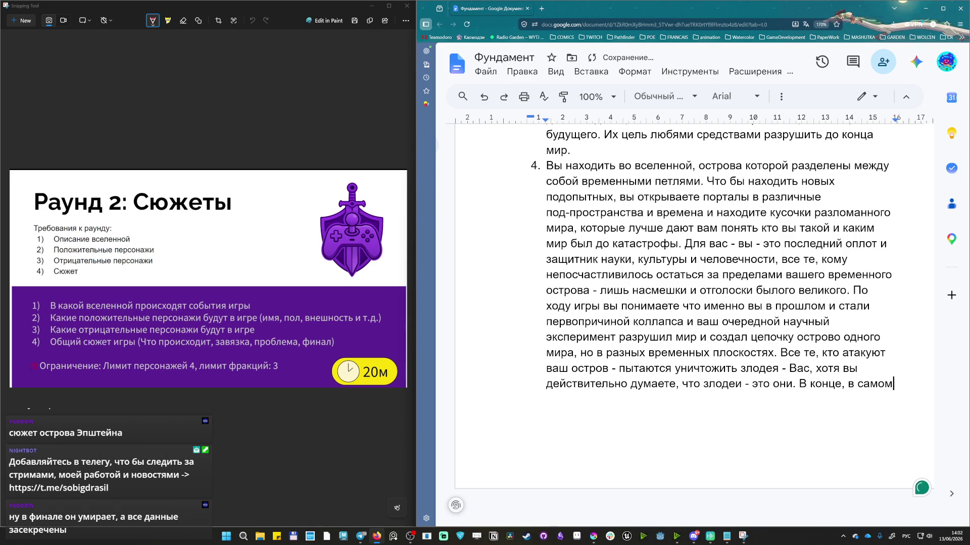
type("-самом конце вы встречаете свою нерожденную дочь, ко")
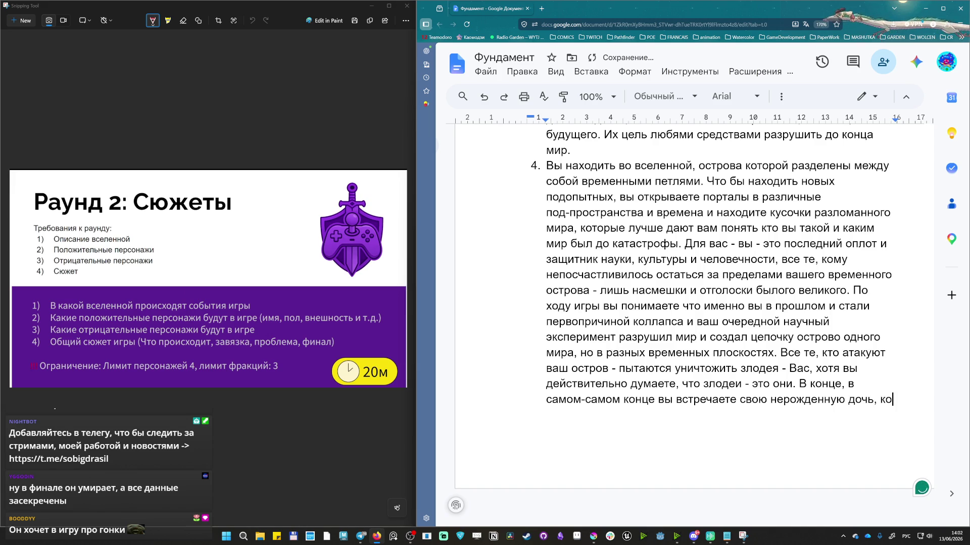
type("торая")
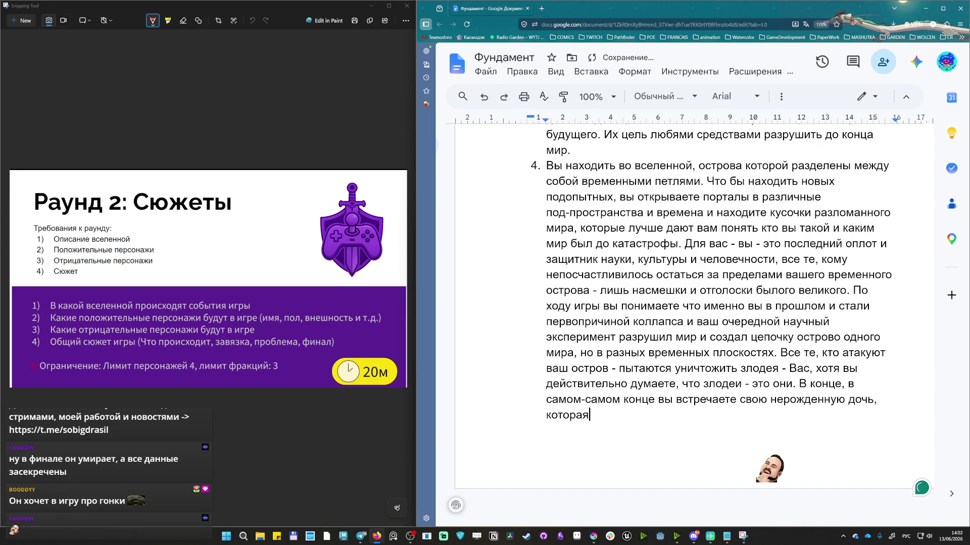
key("ctrl+BackSpace")
key("BackSpace")
key("BackSpace")
key("ctrl+Left")
key("ctrl+Left")
key("ctrl+Left")
key("Left")
type(", когда ")
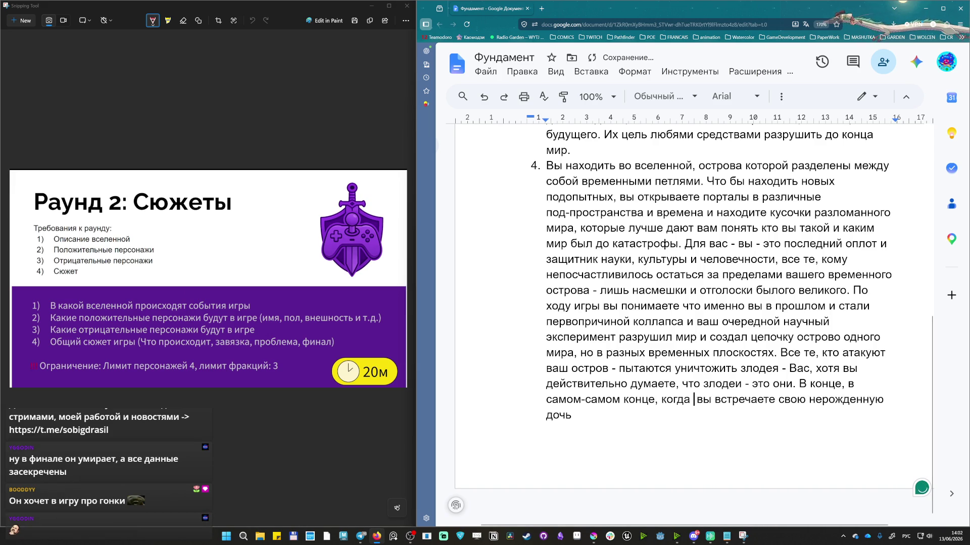
type("вы п вы ")
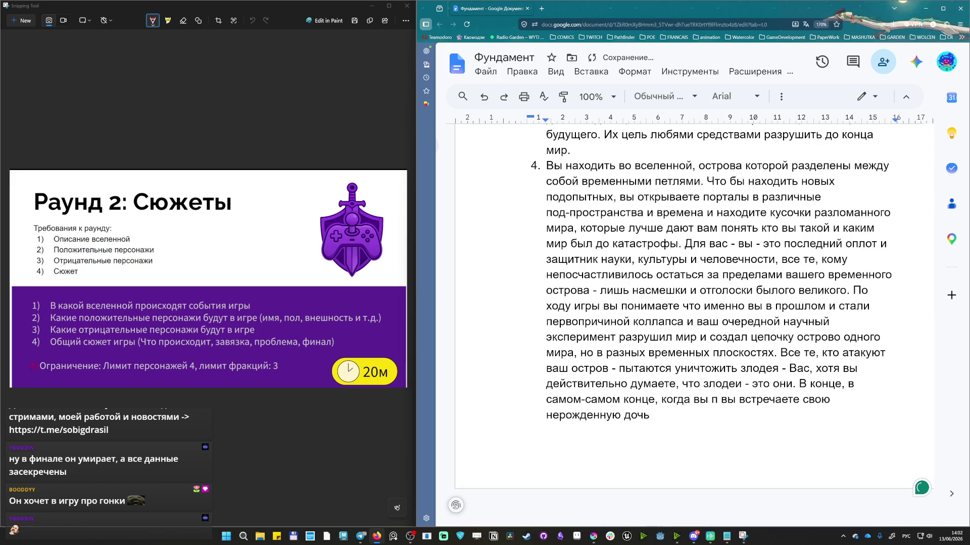
type("роиграли")
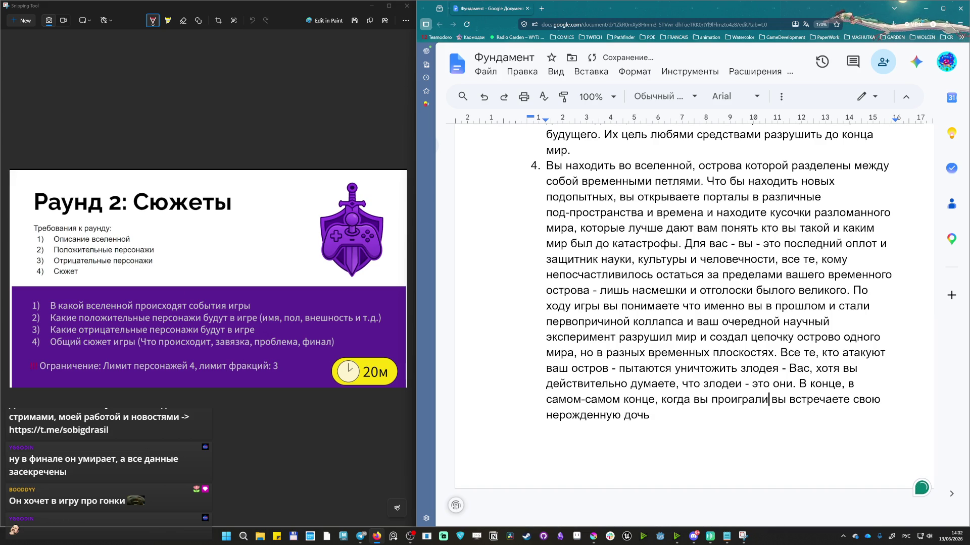
type(" в битве с миром вы")
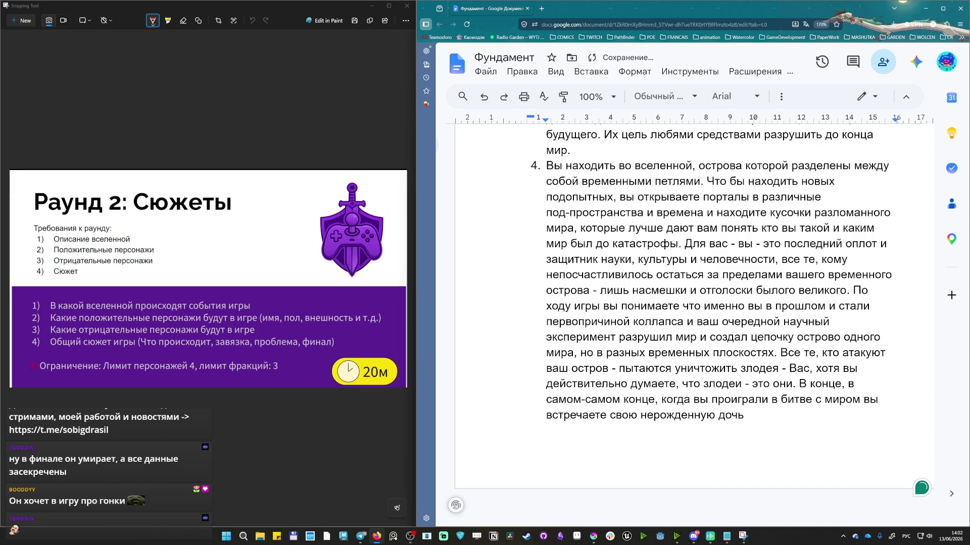
Continue after «дочь» with «, которая касанием показывает вам возможн…», dropping the stray «по».
key("shift+Left")
key("shift+Left")
key("shift+Left")
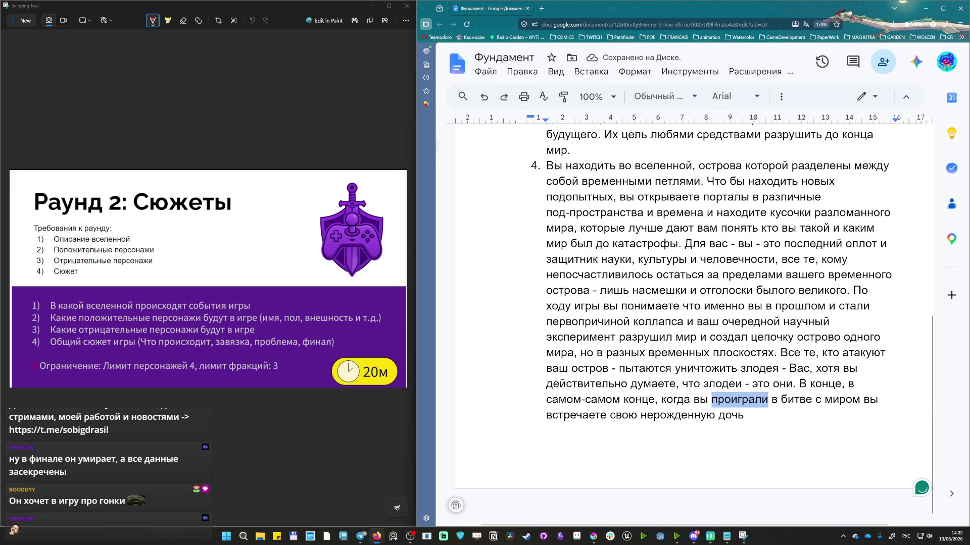
type("победили")
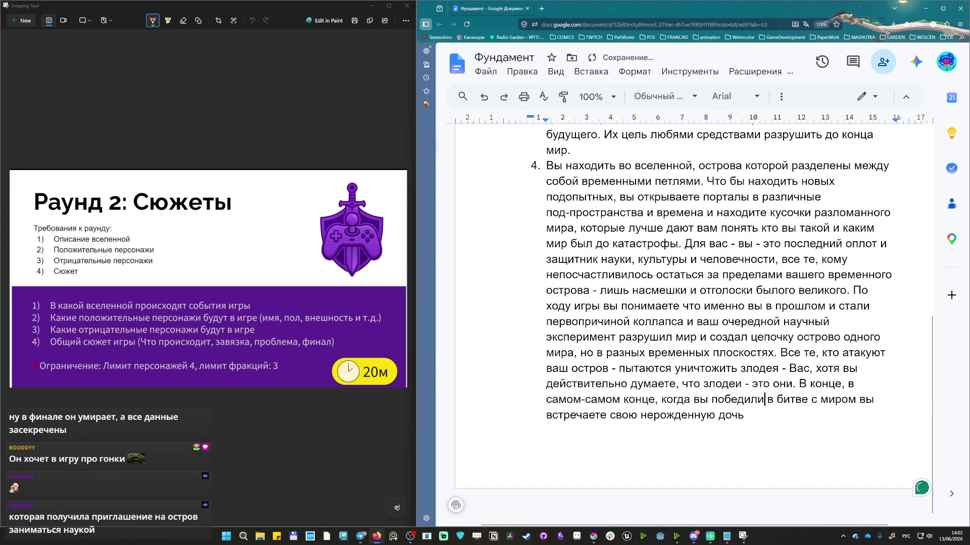
type(",")
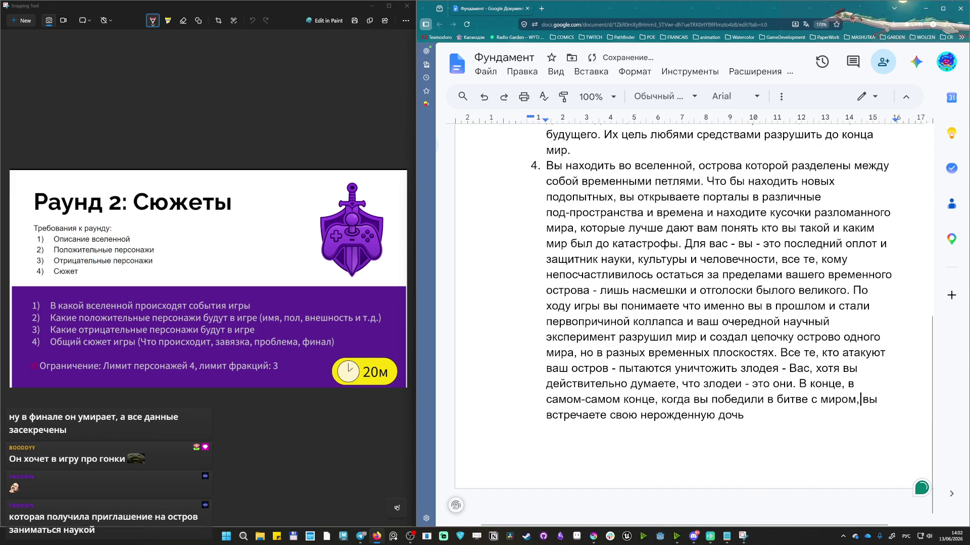
key("ctrl+End")
type("дочь, котор")
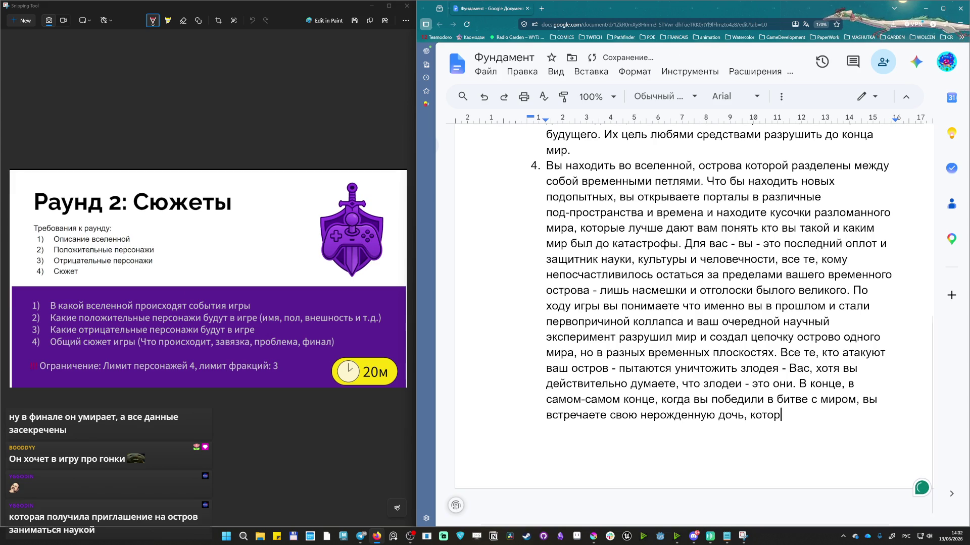
type("ая по")
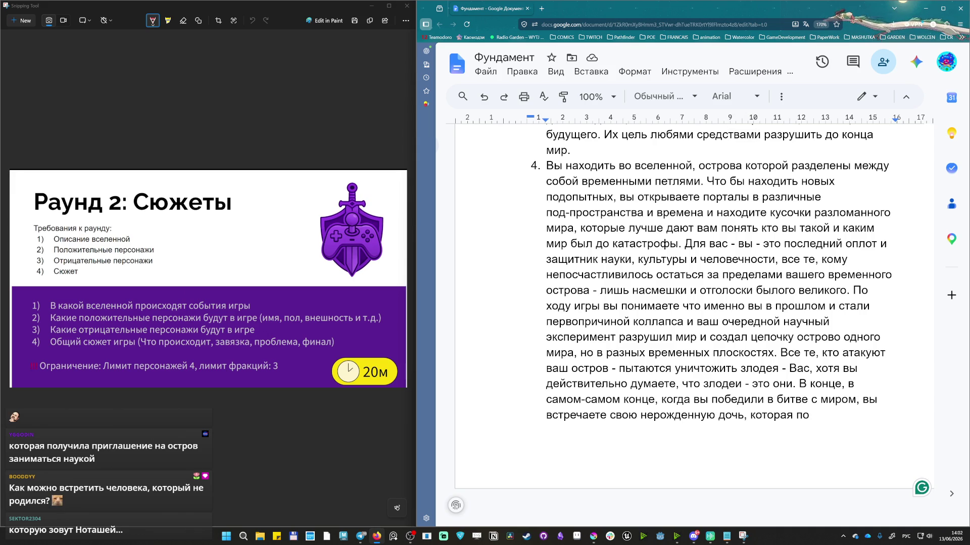
key("BackSpace")
key("BackSpace")
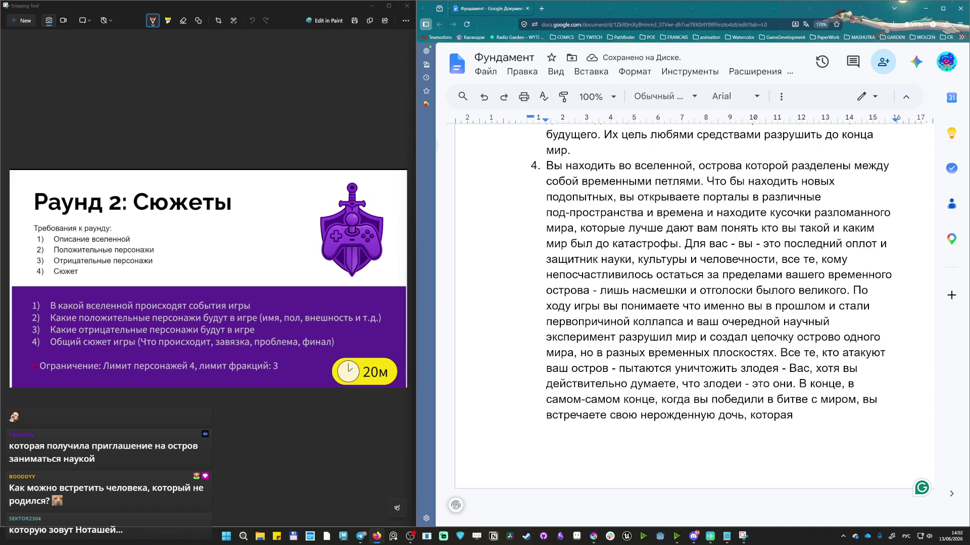
type("касанием показывает вам возможн")
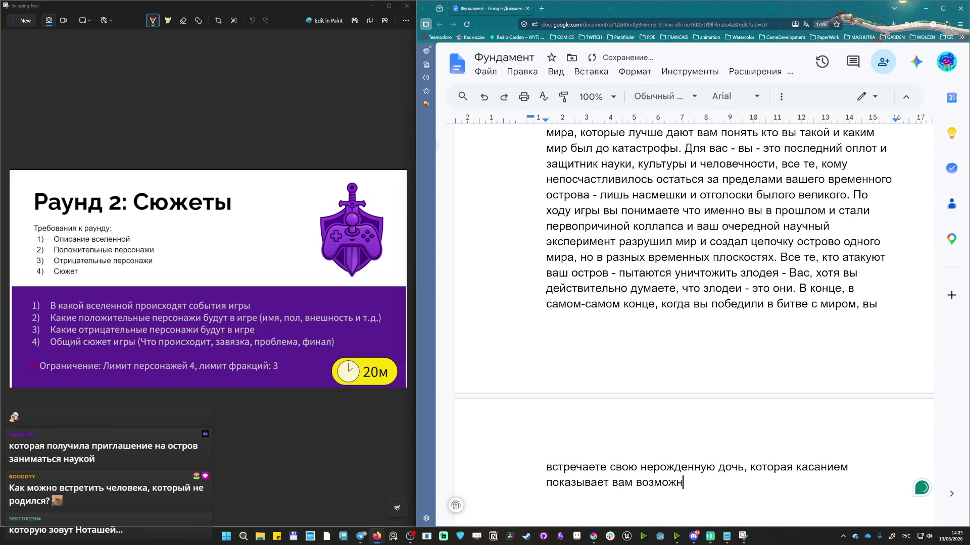
type("ый мир, где вы бвли")
End point 4: a world where you were «великим Ученым, спасшим мир и создавшим рай на земле».
key("BackSpace")
key("BackSpace")
key("BackSpace")
type("ыли")
key("BackSpace")
key("BackSpace")
key("BackSpace")
type("ыли великим Ученым, спасен")
key("BackSpace")
key("BackSpace")
type("шим мир и ")
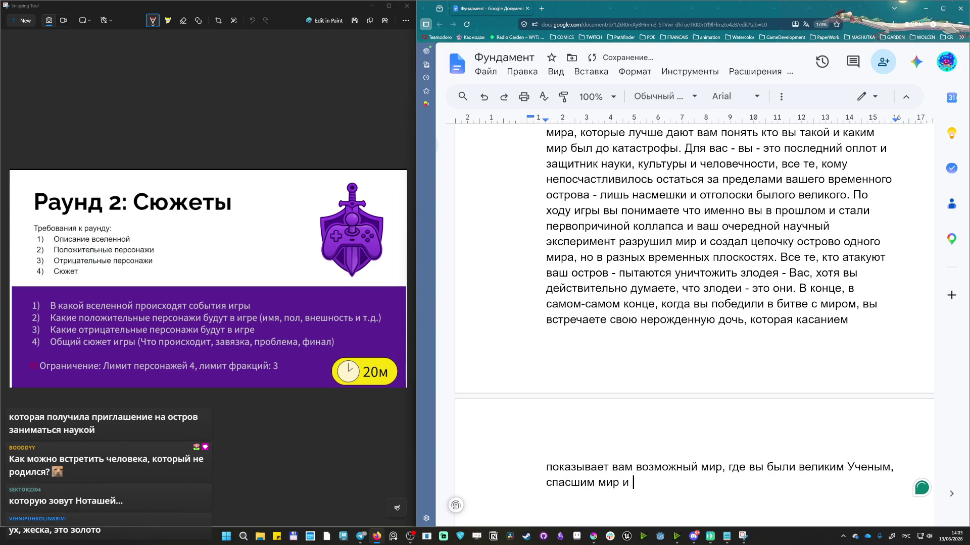
type("создавшим ")
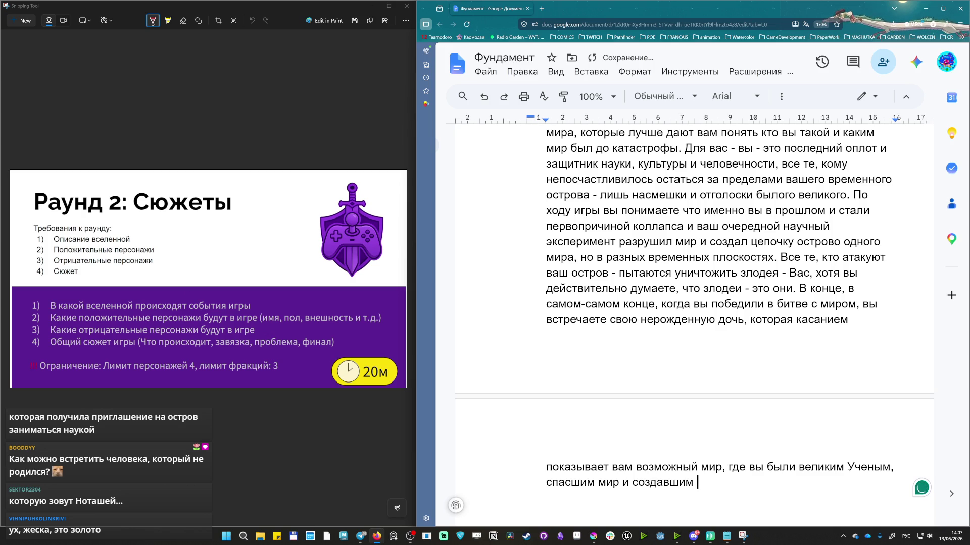
type("райн")
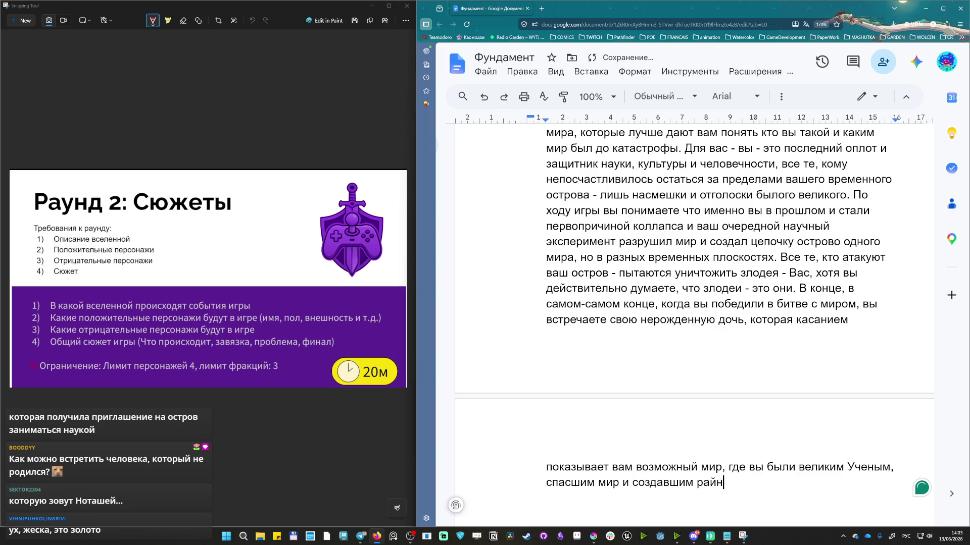
key("BackSpace")
type(" на земле.")
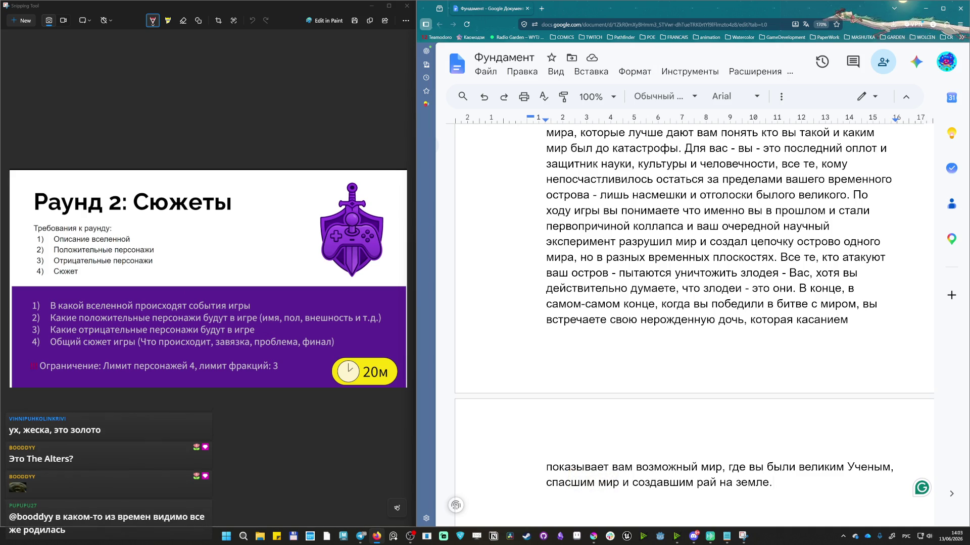
scroll(694, 318, "up", 1)
scroll(694, 318, "up", 3)
scroll(712, 303, "up", 2)
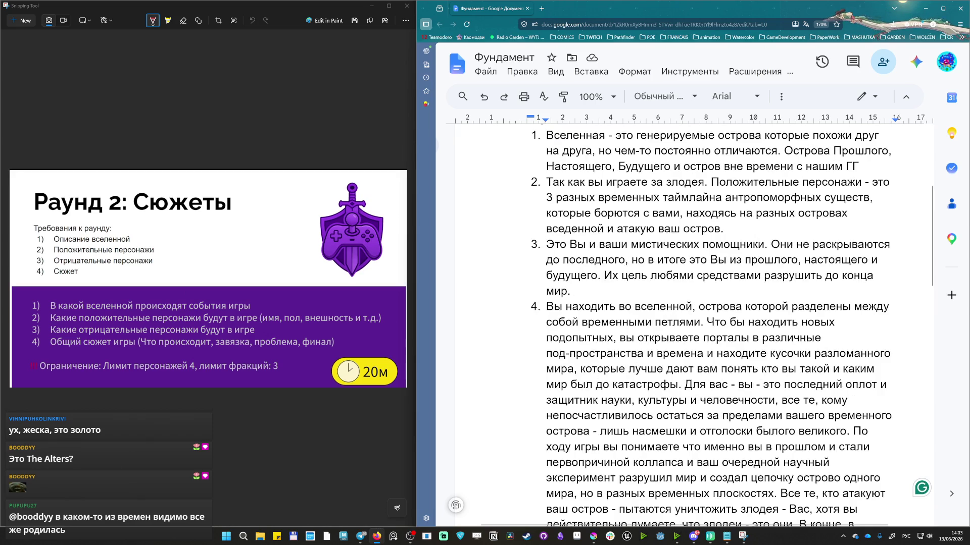
scroll(712, 303, "up", 1)
Reread Round 2 item 1 and end it with a period after «ГГ».
left_click_drag(545, 194, 860, 225)
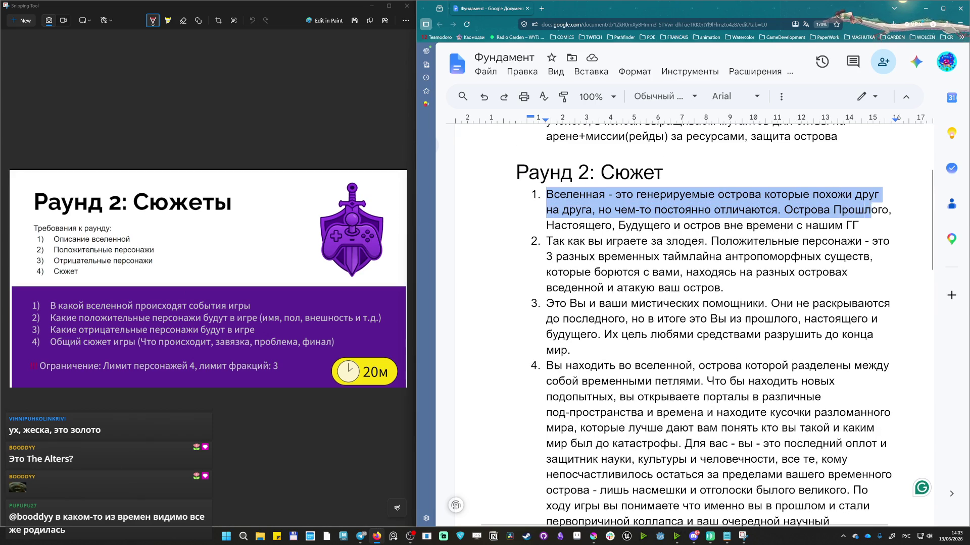
left_click(860, 225)
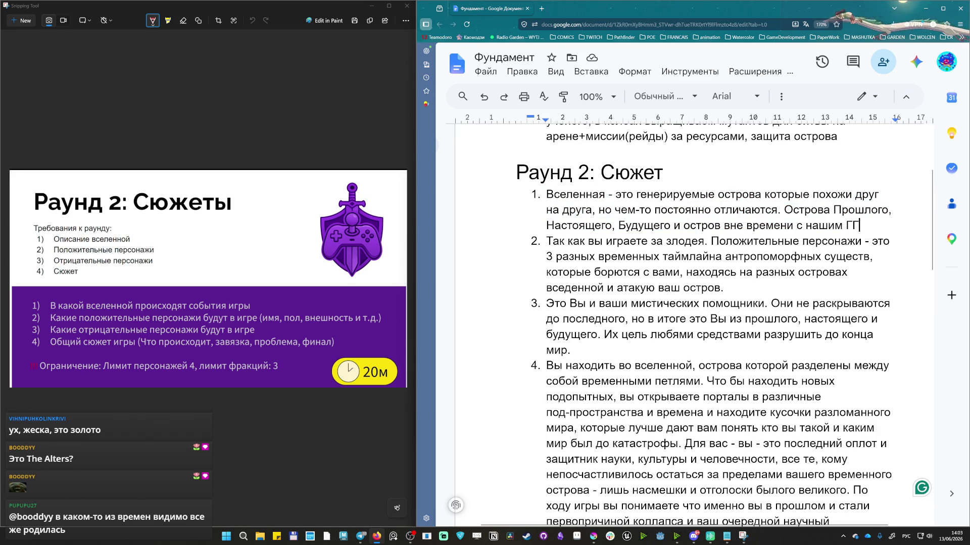
mouse_move(859, 225)
left_mouse_down()
mouse_move(826, 194)
mouse_move(666, 173)
left_mouse_up()
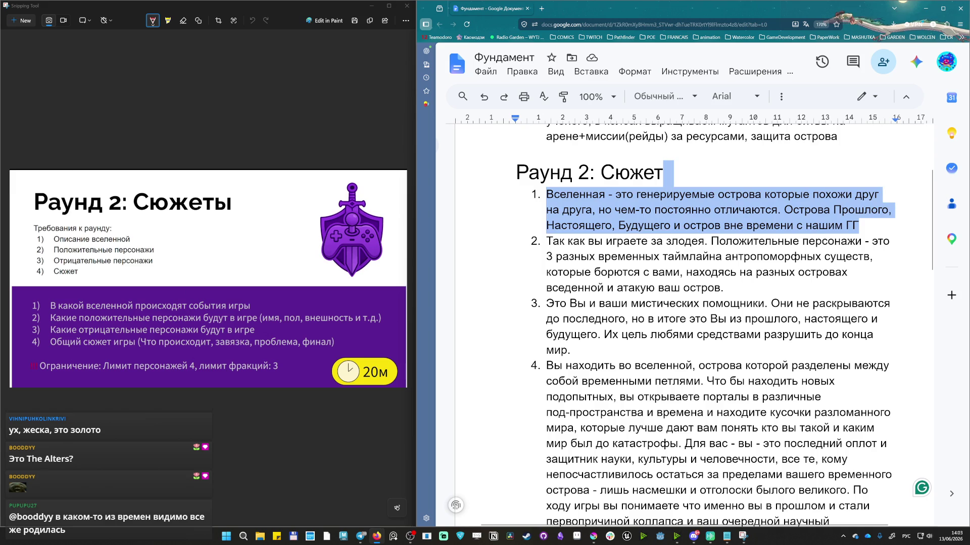
key("Right")
type(".")
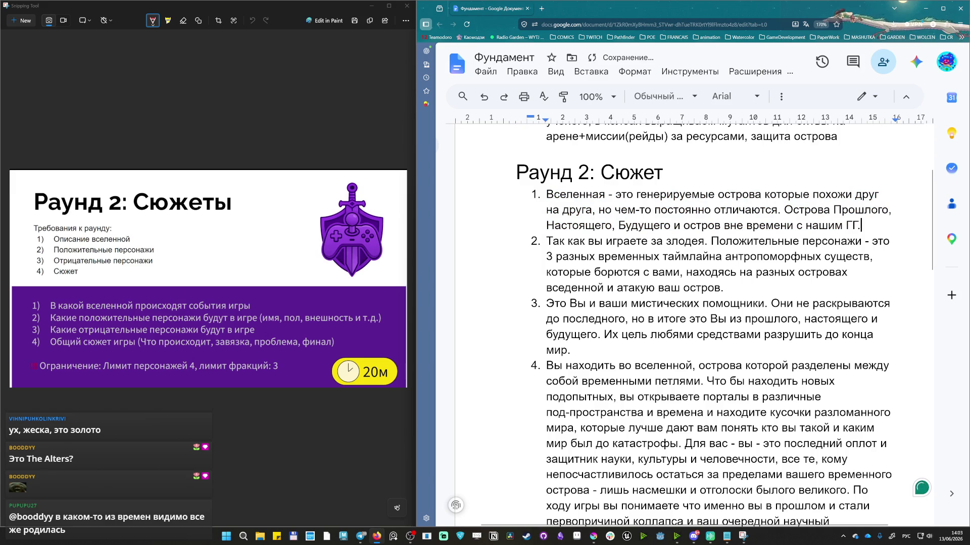
Clarify in item 2 that the beings are «(люди и мутанты, что объединились против вас)».
left_click_drag(664, 256, 851, 273)
left_click(604, 241)
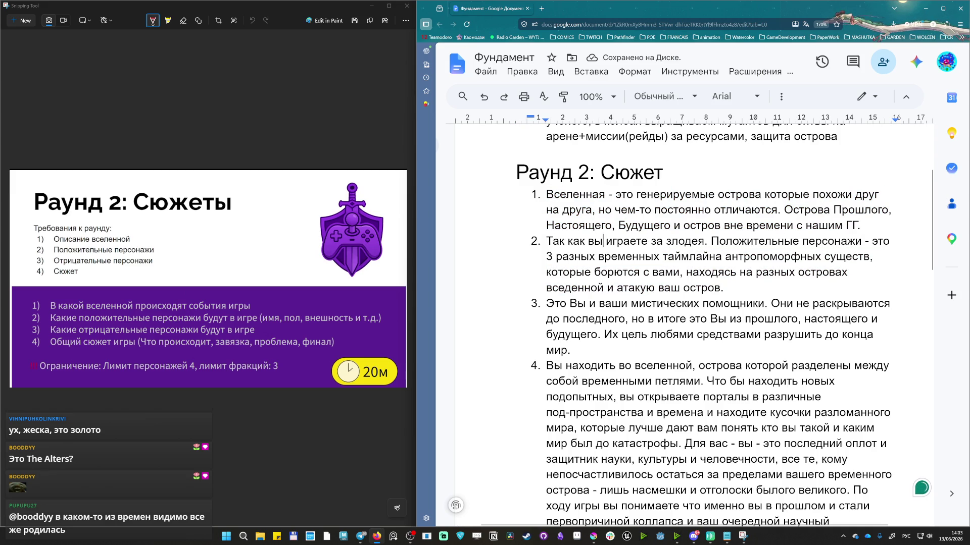
left_click_drag(668, 241, 708, 257)
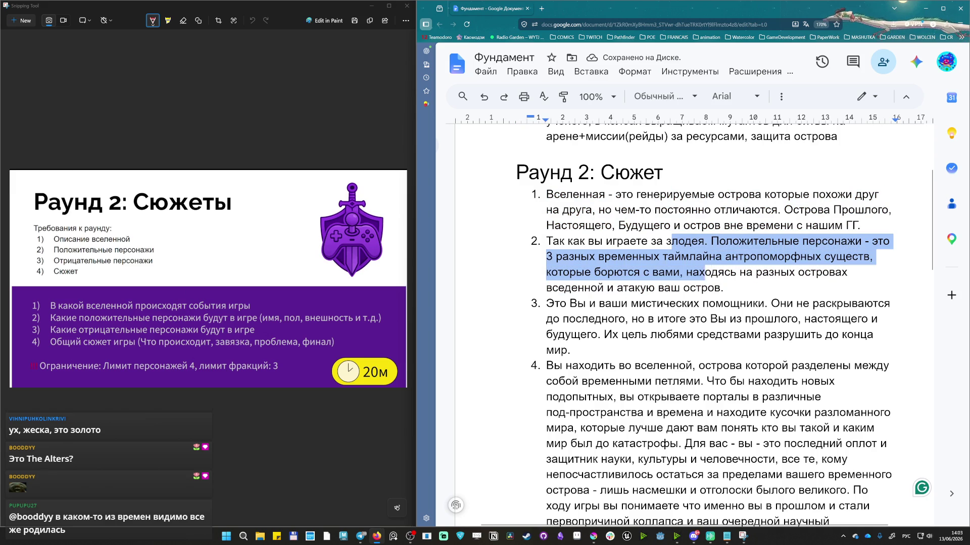
left_click(727, 288)
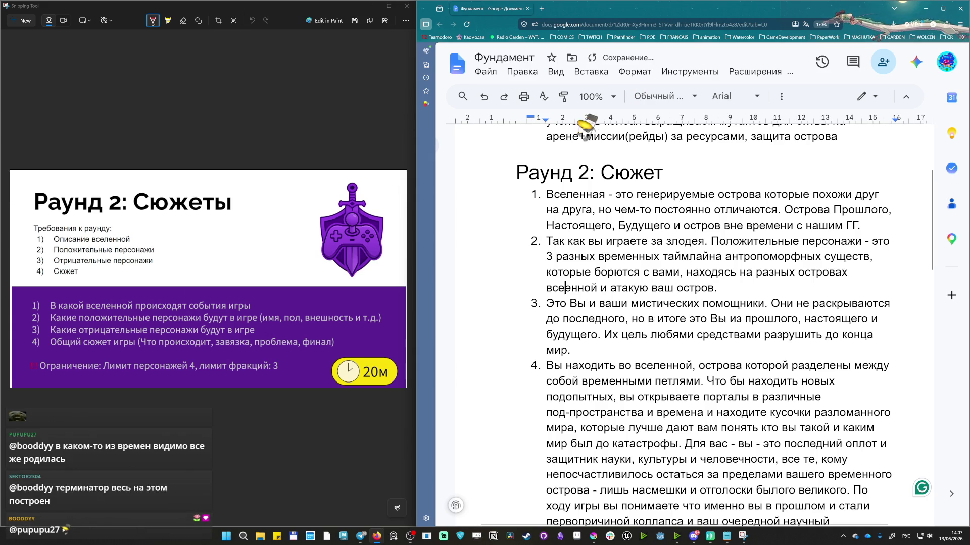
type(",")
key("Left")
type("()")
key("Left")
type("люди и мутанты, ч")
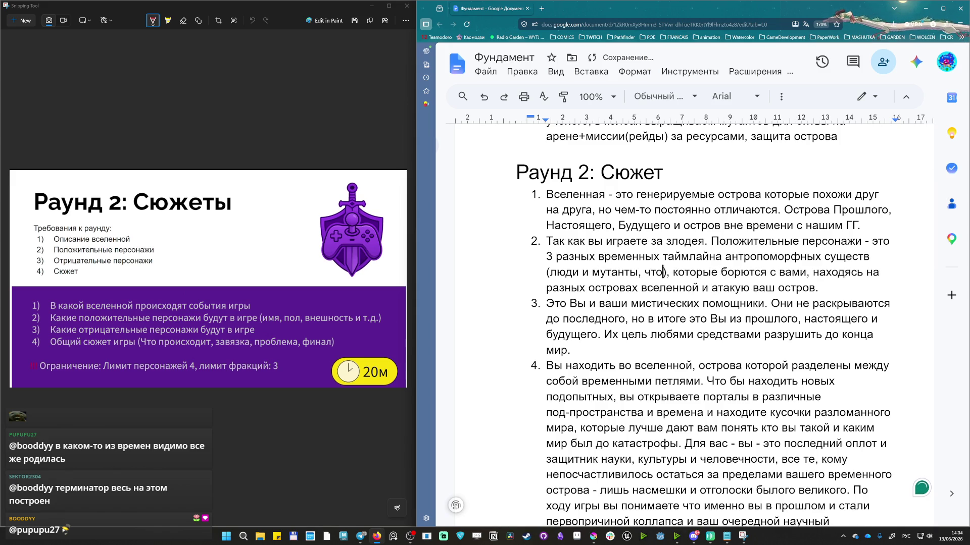
type("то объединились против вас")
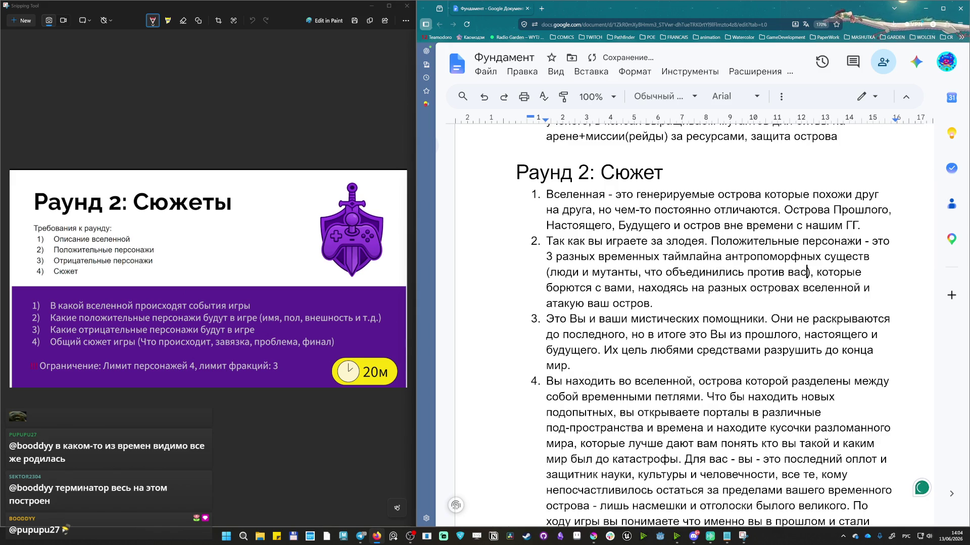
scroll(705, 326, "up", 4)
left_click_drag(720, 276, 773, 276)
Reread items 3 and 4 of the Round 2 plot and capitalize 'Настоящего' in item 3.
left_click(668, 326)
scroll(668, 326, "down", 1)
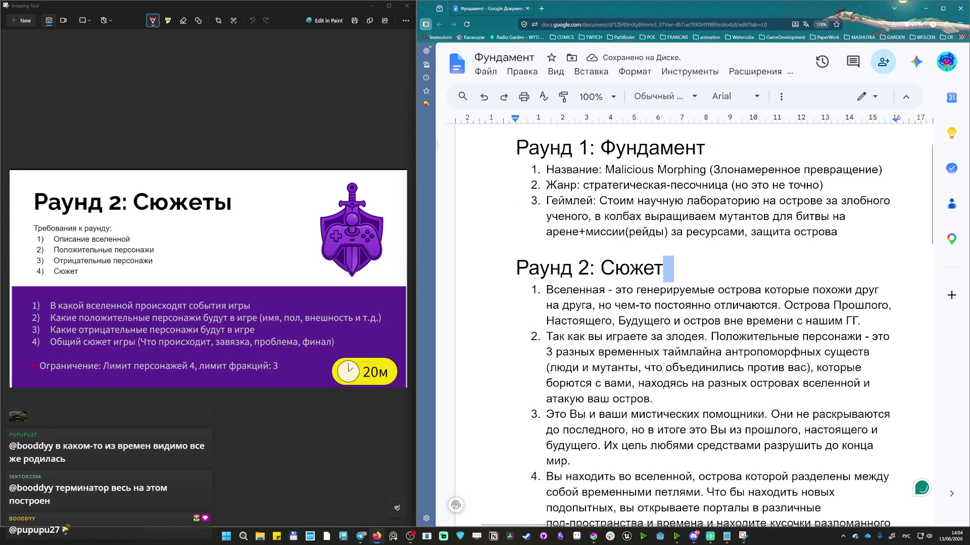
scroll(705, 326, "down", 5)
scroll(705, 326, "down", 5)
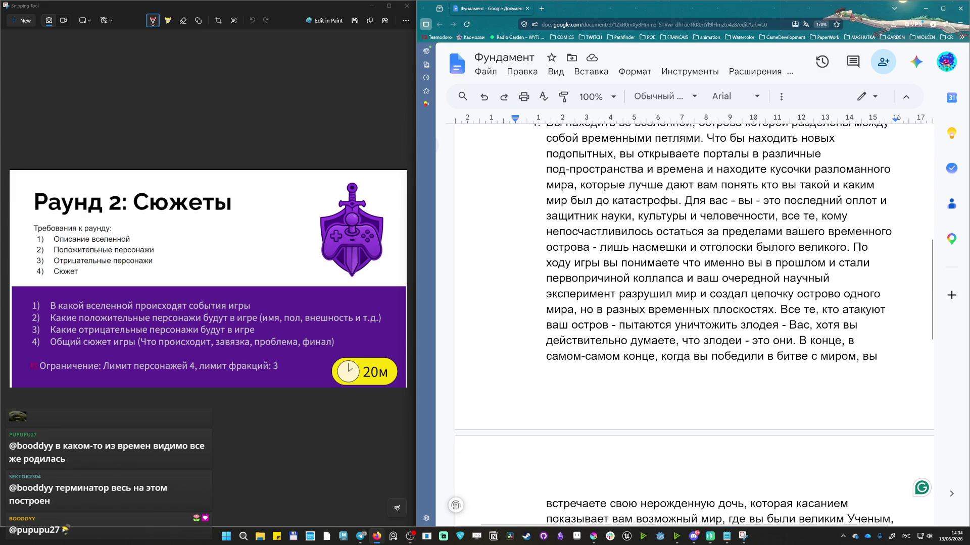
scroll(705, 304, "up", 3)
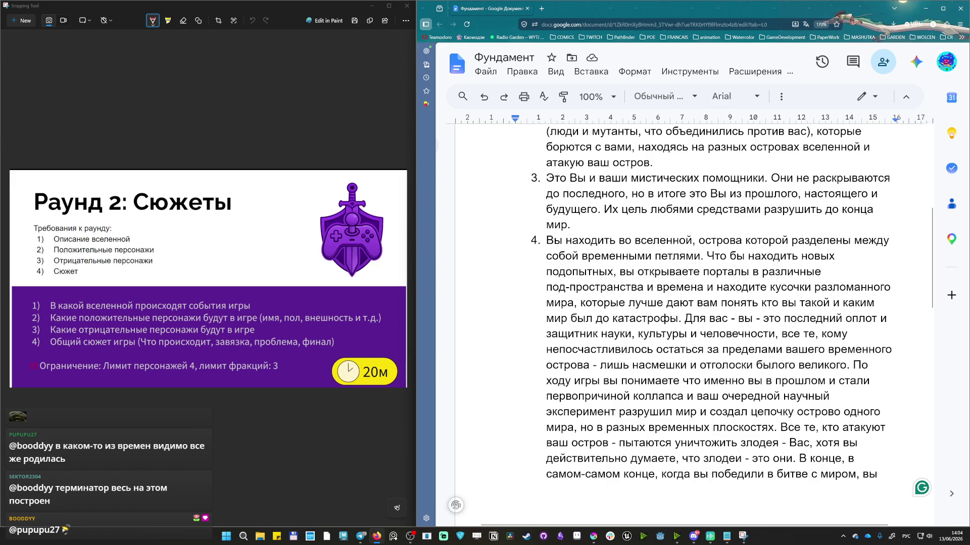
mouse_move(547, 241)
left_mouse_down()
mouse_move(822, 271)
mouse_move(833, 256)
left_mouse_up()
left_click(571, 224)
left_click_drag(546, 163, 765, 195)
left_click(765, 194)
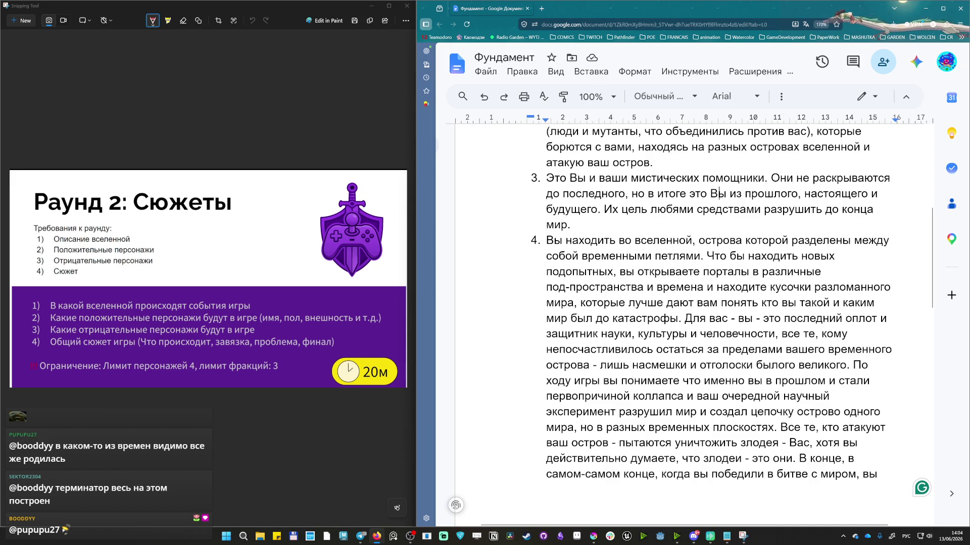
left_click(809, 194)
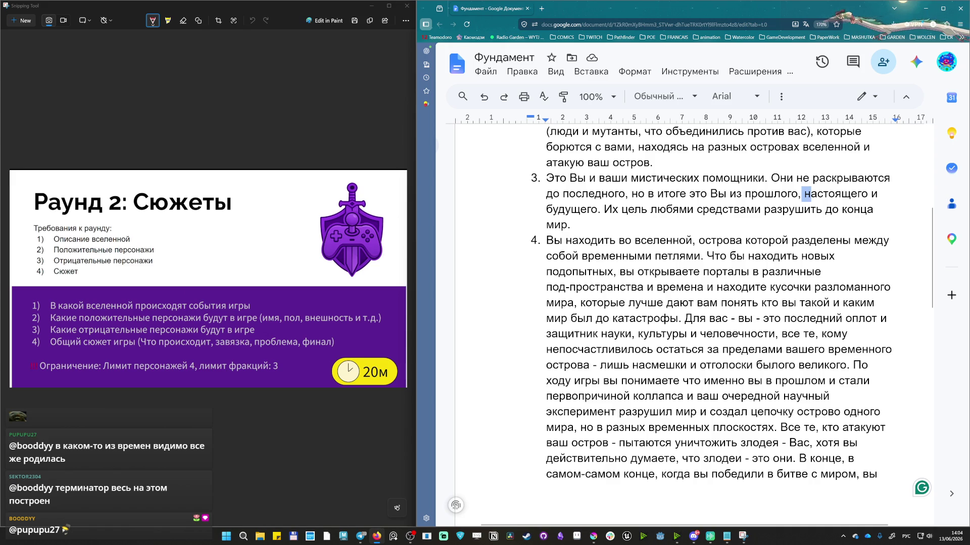
key("BackSpace")
key("BackSpace")
type("Н")
key("Left")
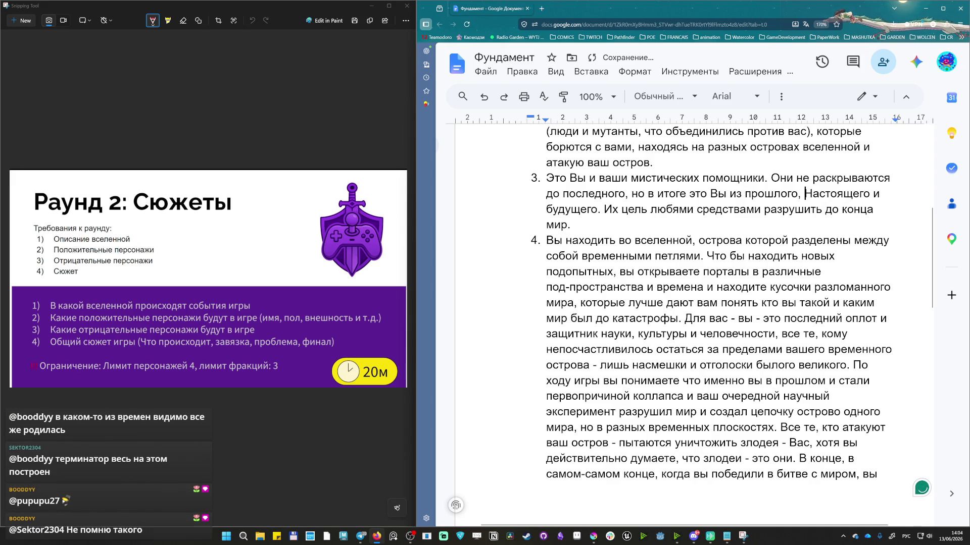
type("Б")
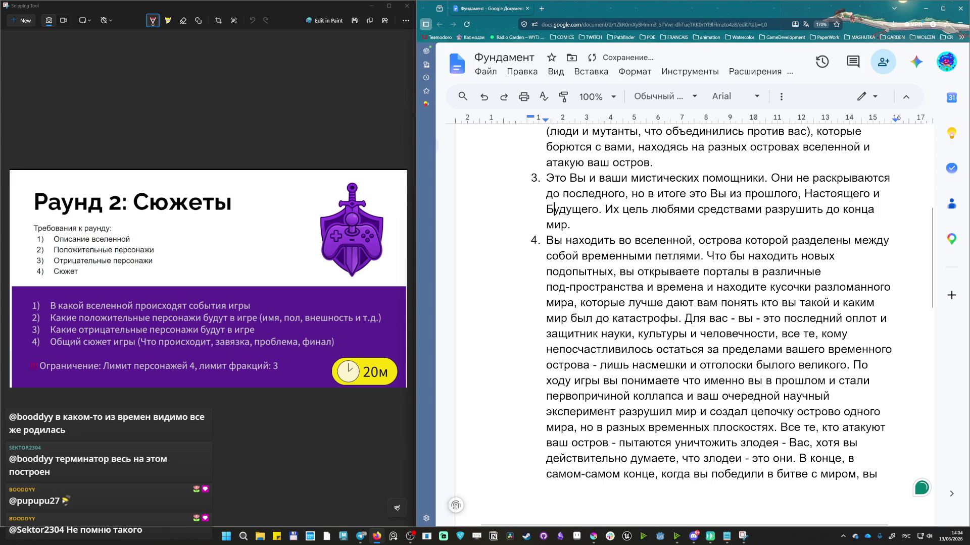
Correct the misspelled word to 'любыми' in item 3, then reread the start of item 4.
mouse_move(604, 210)
left_mouse_down()
mouse_move(658, 162)
mouse_move(664, 178)
left_mouse_up()
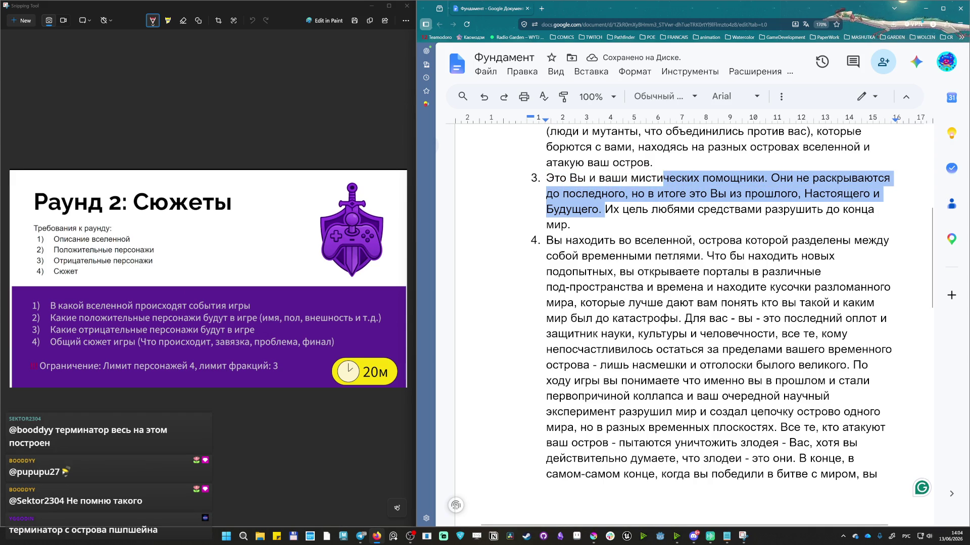
left_click(670, 178)
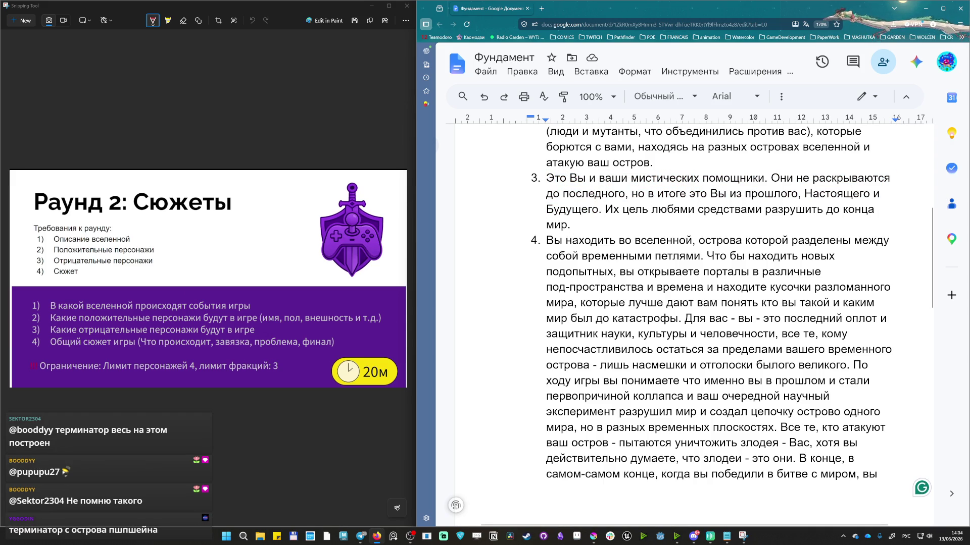
left_click_drag(604, 209, 576, 225)
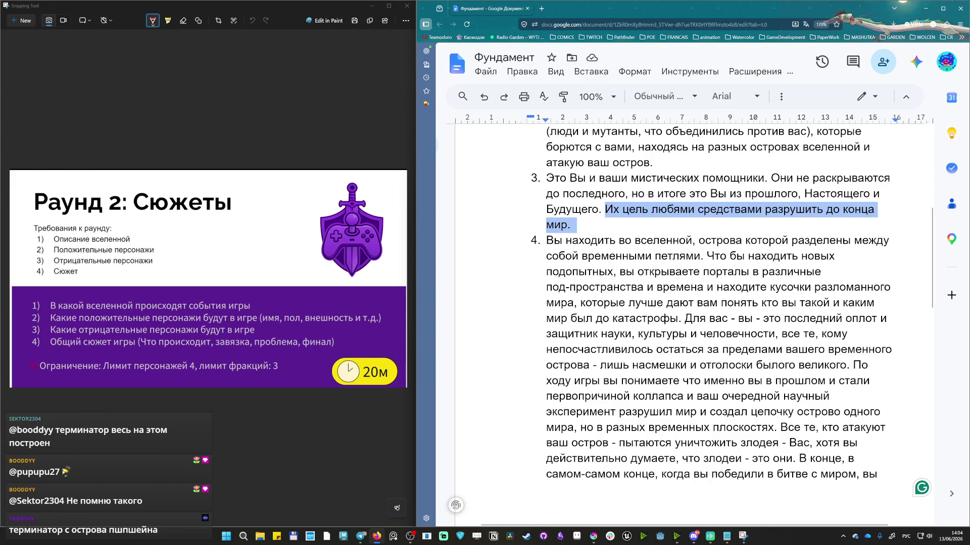
left_click(572, 225)
left_click_drag(681, 210, 672, 210)
type("ы")
left_click(593, 209)
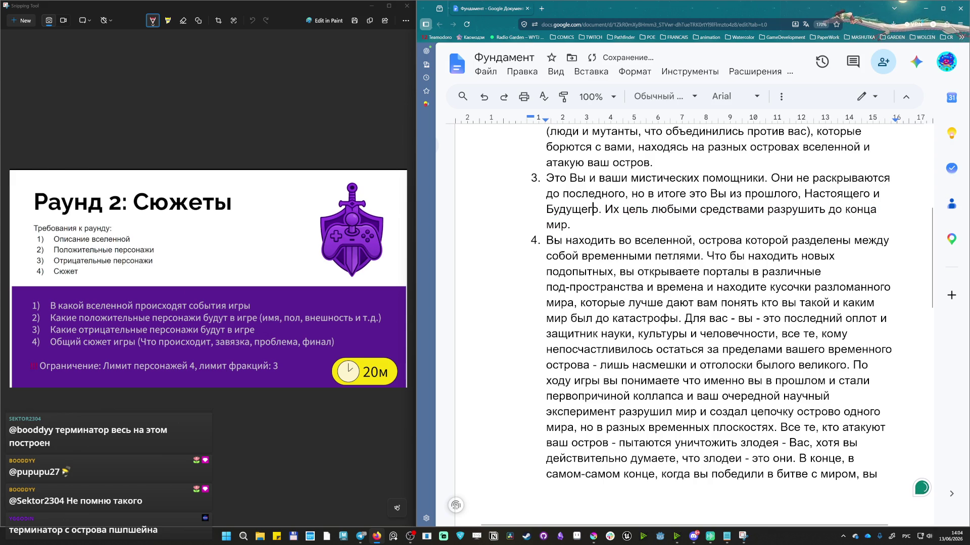
left_click_drag(554, 240, 747, 272)
left_click(761, 256)
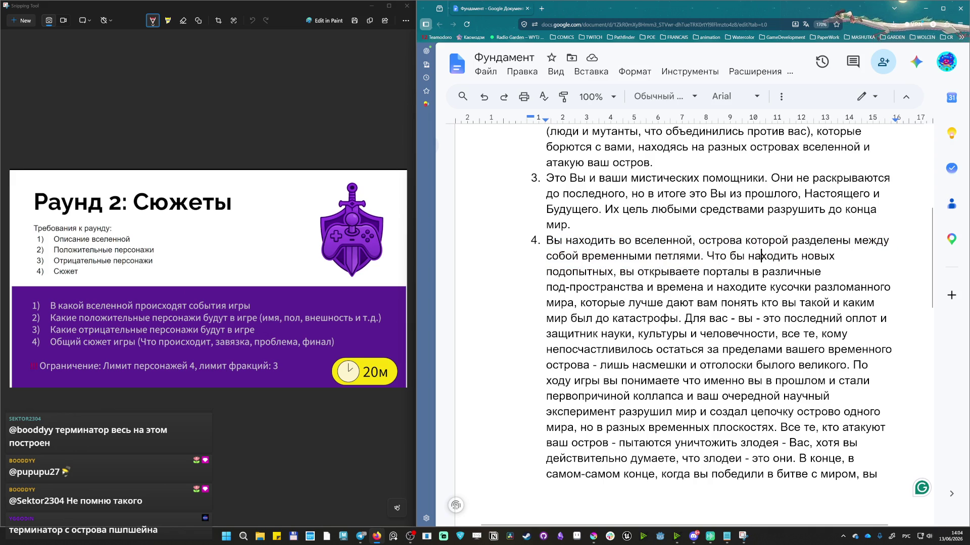
scroll(719, 303, "down", 1)
Reread the fourth plot point line by line with keyboard selection.
key("ctrl+shift+Right")
key("ctrl+shift+Right")
key("ctrl+shift+Right")
key("ctrl+Right")
key("ctrl+Right")
key("shift+Left")
key("shift+Left")
key("ctrl+Right")
key("ctrl+shift+Right")
key("ctrl+shift+Right")
key("ctrl+shift+Right")
key("Down")
key("Home")
key("shift+Down")
key("ctrl+shift+Right")
key("ctrl+shift+Right")
key("ctrl+shift+Right")
key("shift+Up")
key("ctrl+shift+Left")
key("ctrl+shift+Left")
key("ctrl+shift+Right")
key("ctrl+shift+Right")
key("shift+Down")
key("shift+Up")
key("shift+Left")
key("ctrl+shift+Right")
key("ctrl+shift+Right")
key("ctrl+shift+Right")
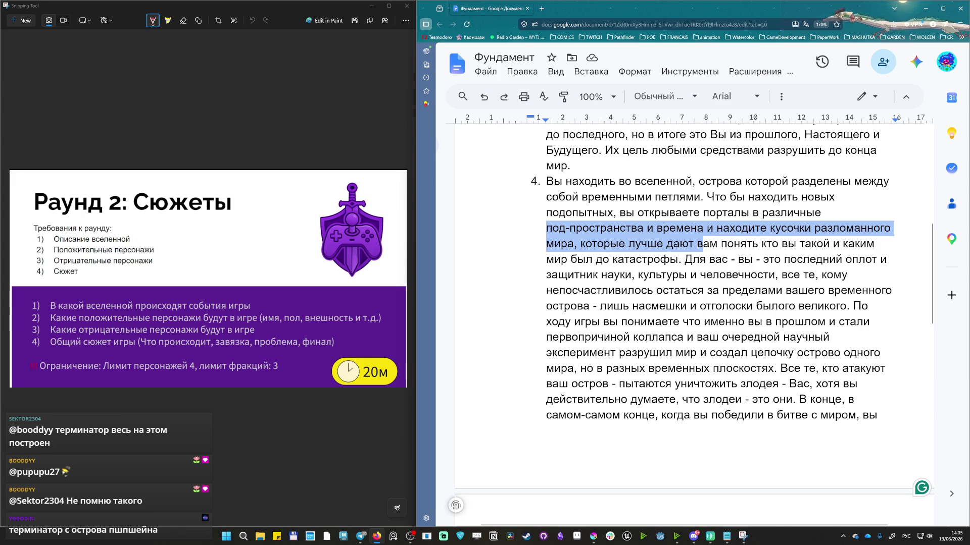
key("ctrl+shift+Right")
key("ctrl+shift+Right")
key("ctrl+shift+Right")
key("ctrl+shift+Right")
key("ctrl+shift+Right")
key("ctrl+shift+Right")
key("ctrl+shift+Right")
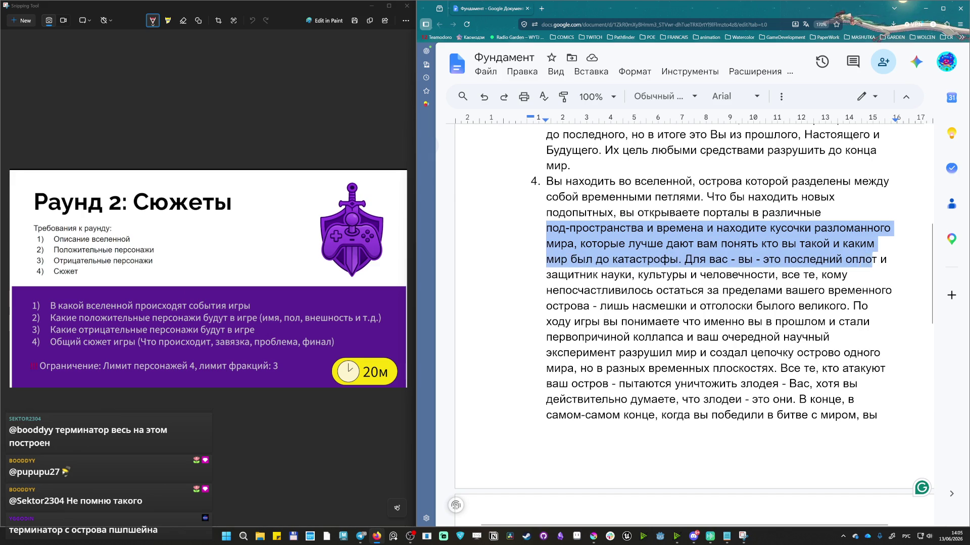
key("shift+Down")
key("ctrl+Left")
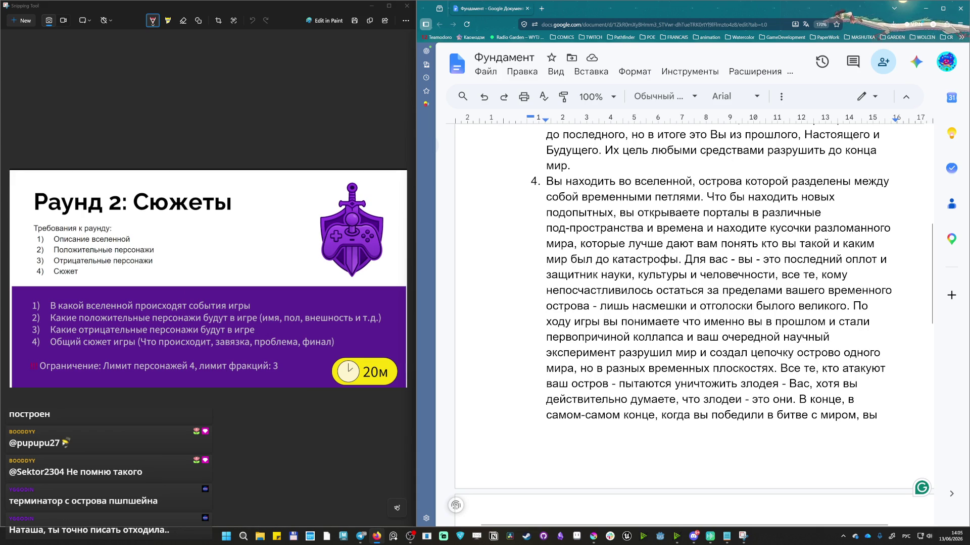
Fix 'острово' to 'островов' in item 4 and review the passage about the island's attackers.
mouse_move(599, 306)
left_mouse_down()
mouse_move(872, 307)
mouse_move(853, 306)
left_mouse_up()
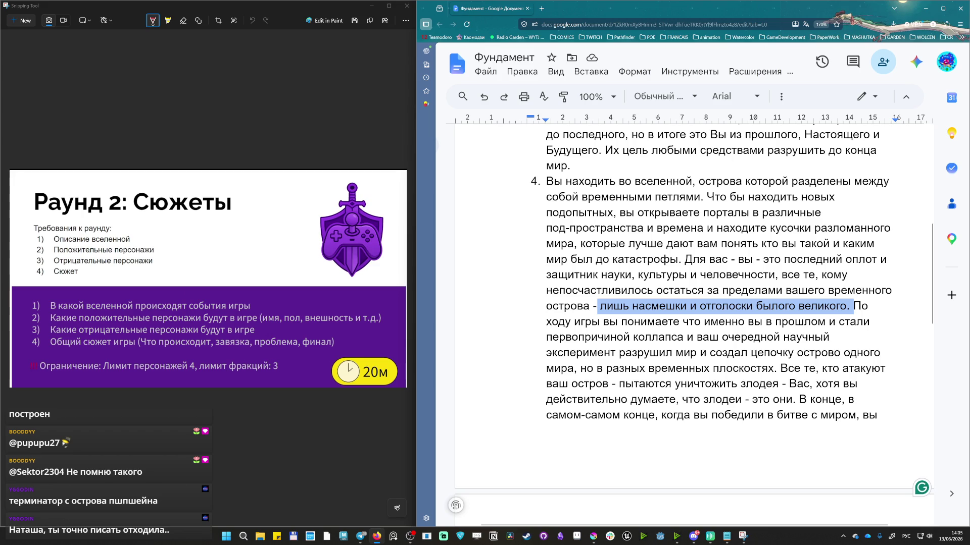
left_click_drag(667, 321, 850, 369)
left_click(842, 352)
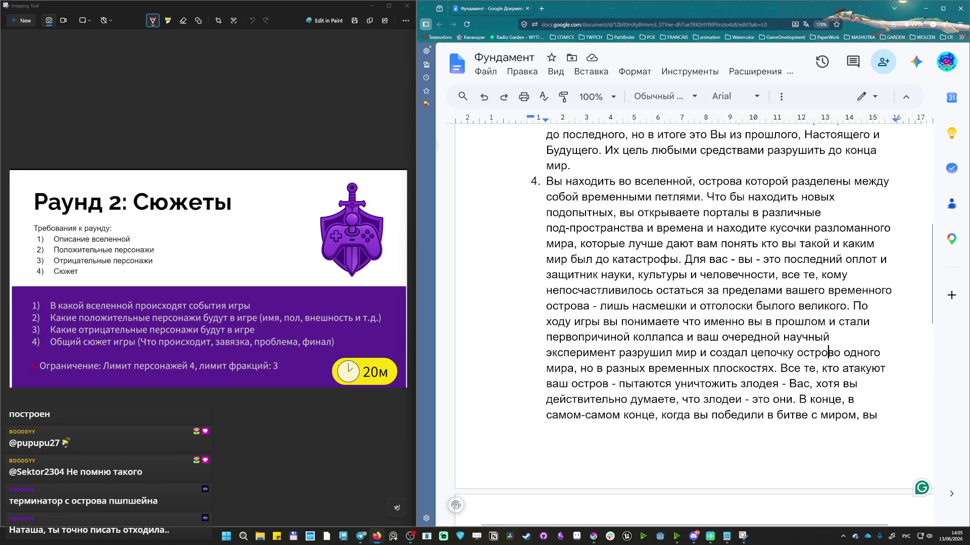
type("в")
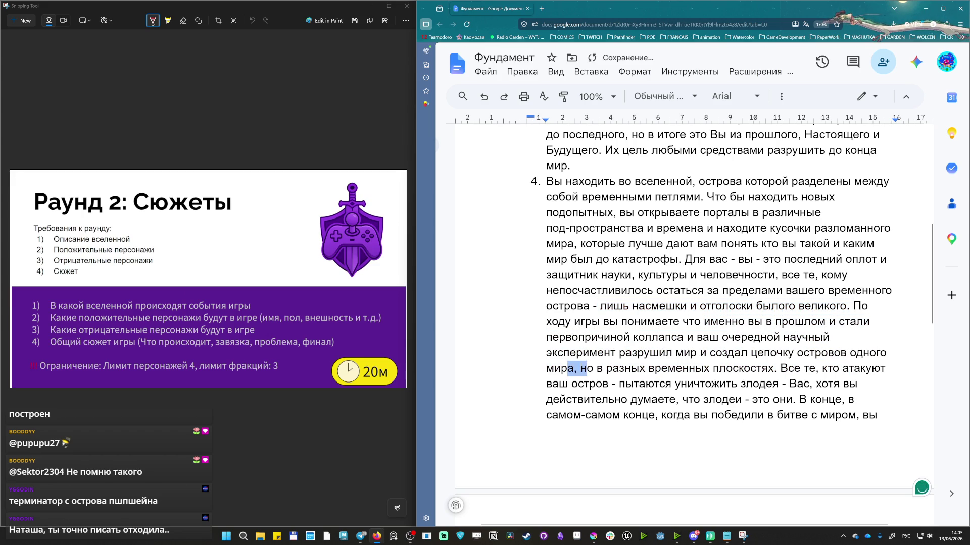
left_click_drag(779, 368, 881, 416)
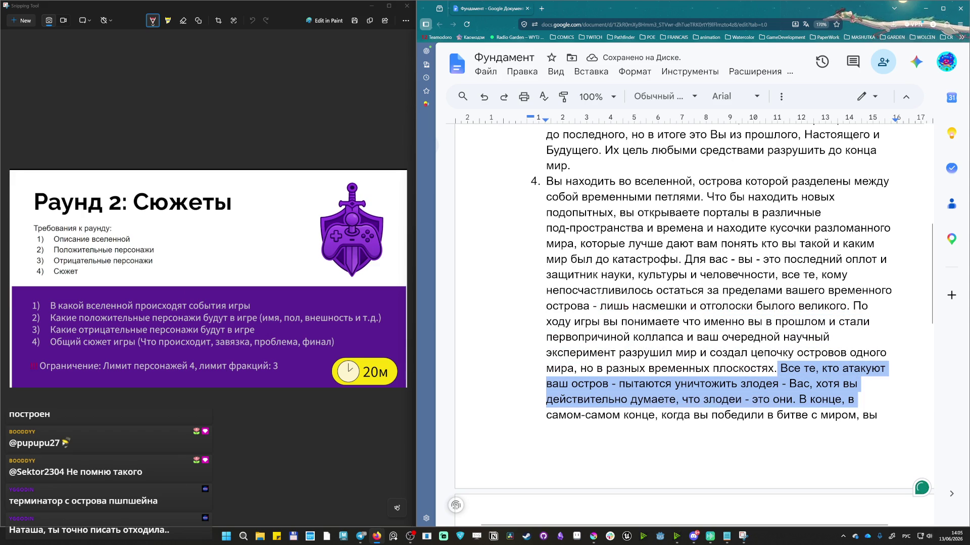
left_click_drag(775, 399, 788, 384)
left_click(817, 384)
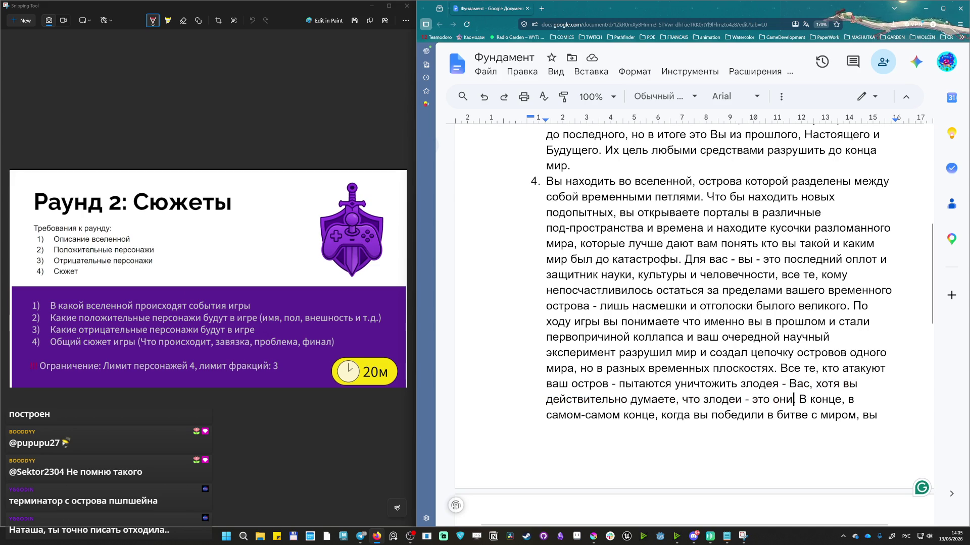
type(".")
left_click_drag(798, 399, 858, 399)
left_click(780, 400)
scroll(780, 399, "down", 3)
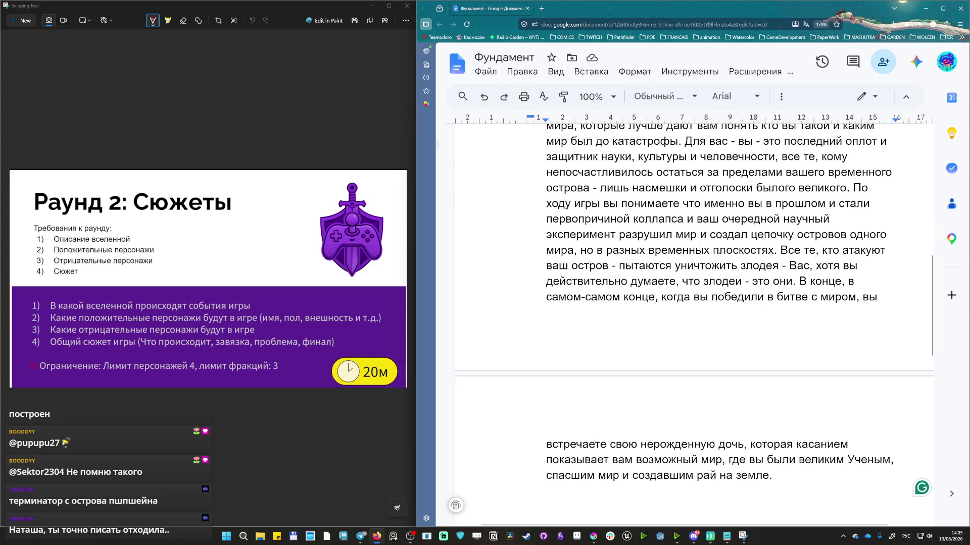
Replace 'мир' with 'Человечество' in the plot's final sentence so it reads 'спасшим Человечество'.
left_click_drag(864, 297, 774, 476)
left_click(775, 476)
key("shift+Right")
key("shift+Left")
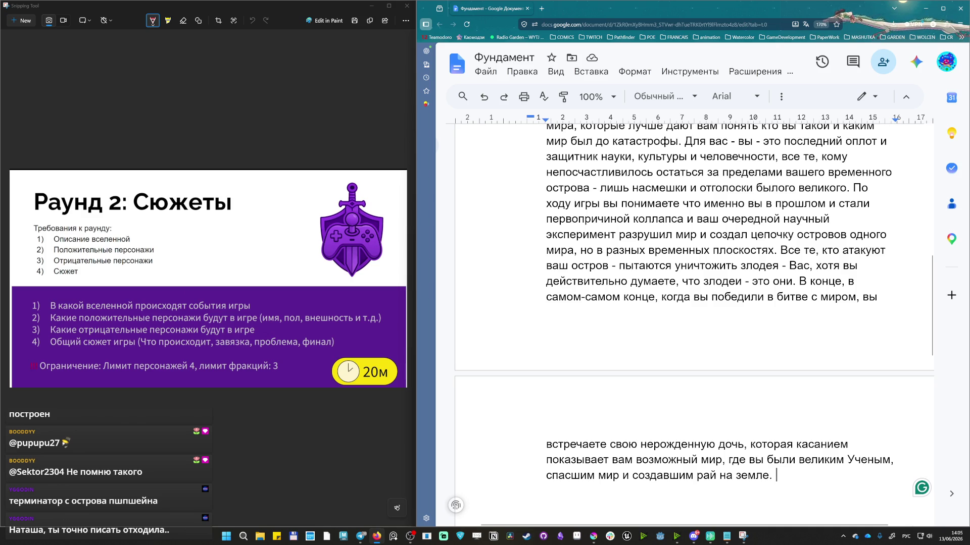
double_click(608, 476)
type("Чело")
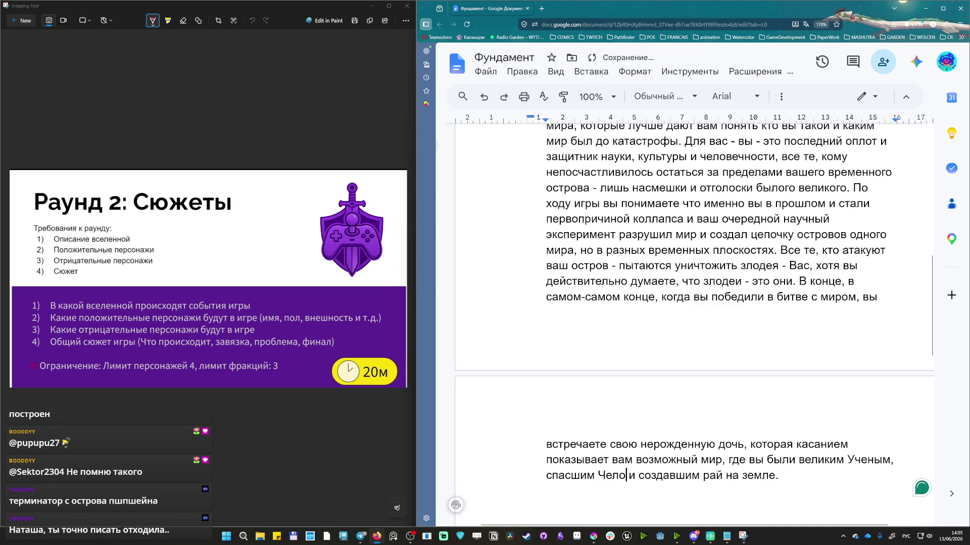
type("вечество")
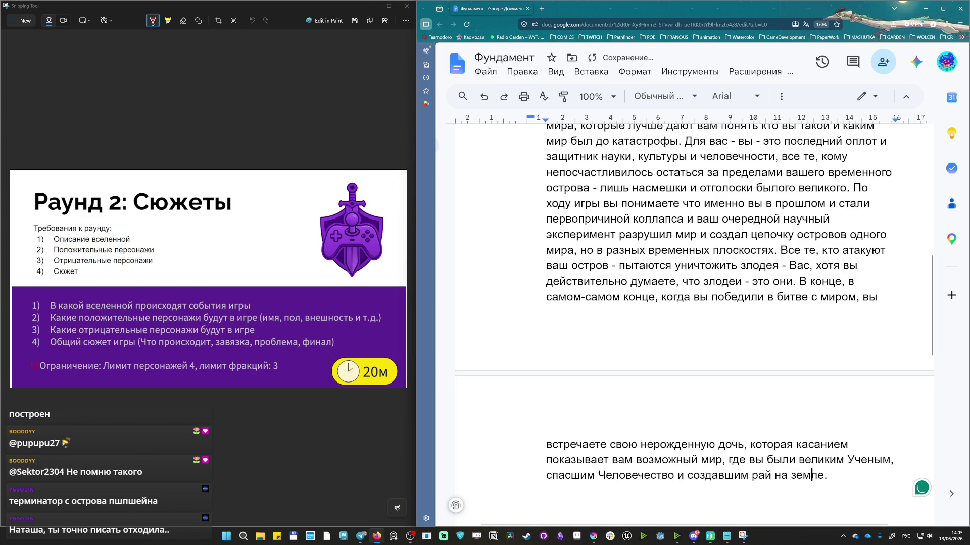
left_click(807, 445)
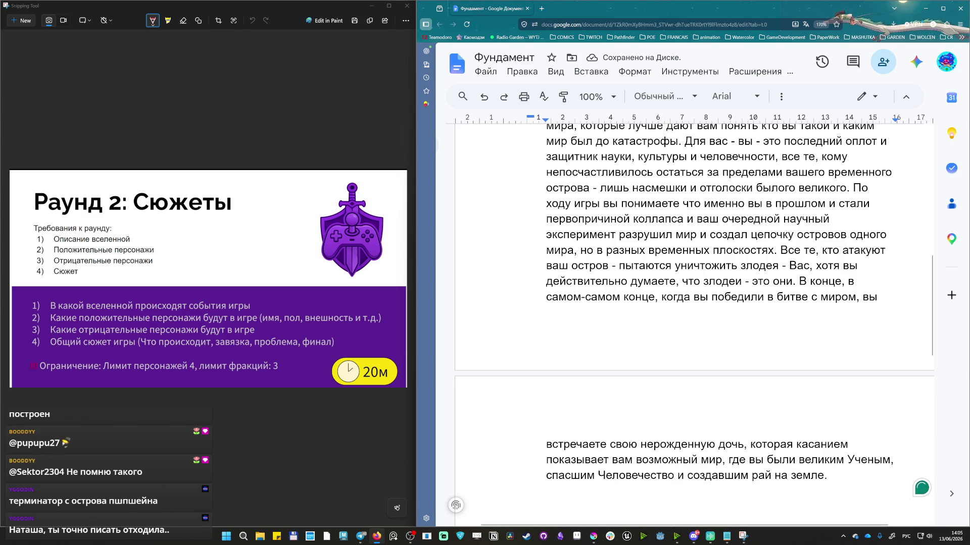
scroll(692, 319, "down", 3)
scroll(693, 318, "up", 7)
scroll(693, 318, "up", 5)
scroll(693, 323, "down", 5)
scroll(693, 323, "down", 5)
scroll(693, 323, "up", 5)
scroll(693, 323, "up", 4)
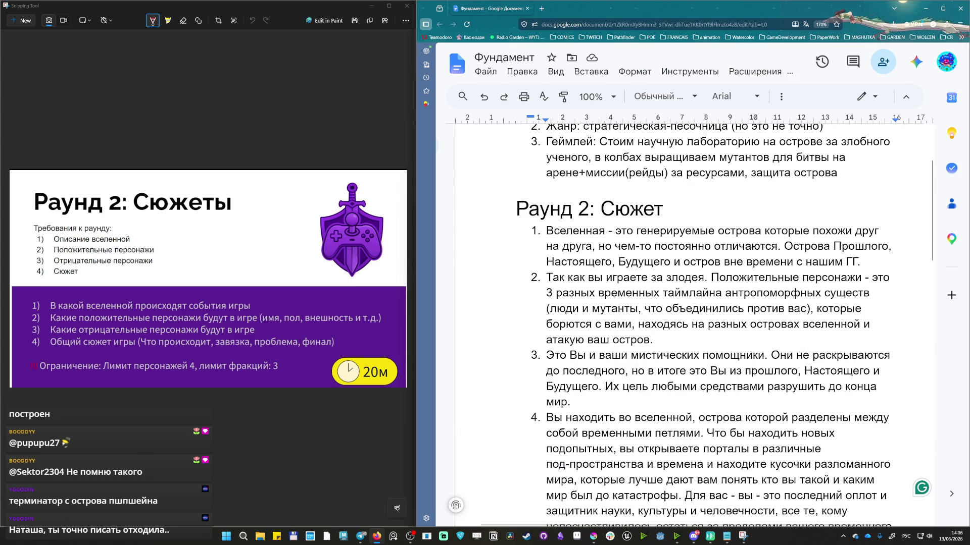
scroll(693, 318, "down", 2)
scroll(693, 318, "down", 1)
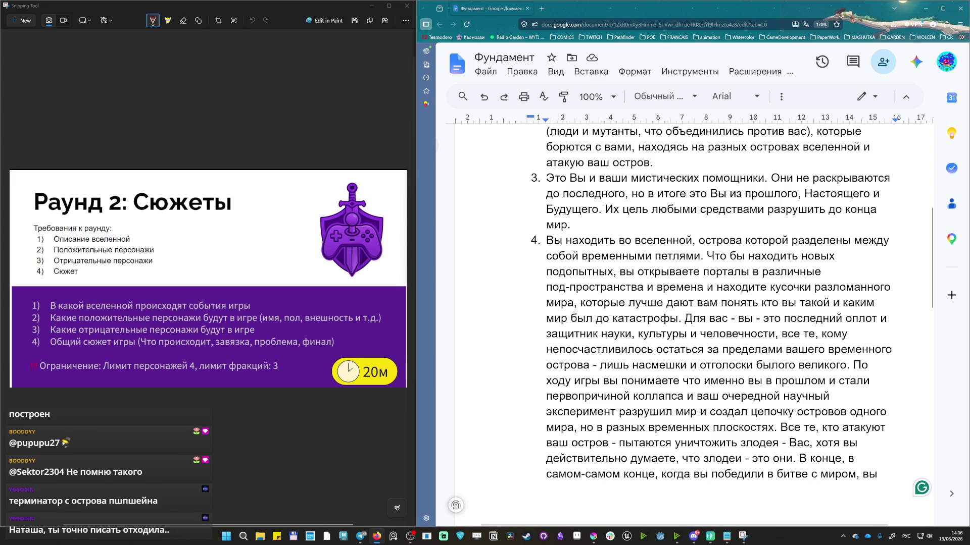
scroll(712, 318, "up", 2)
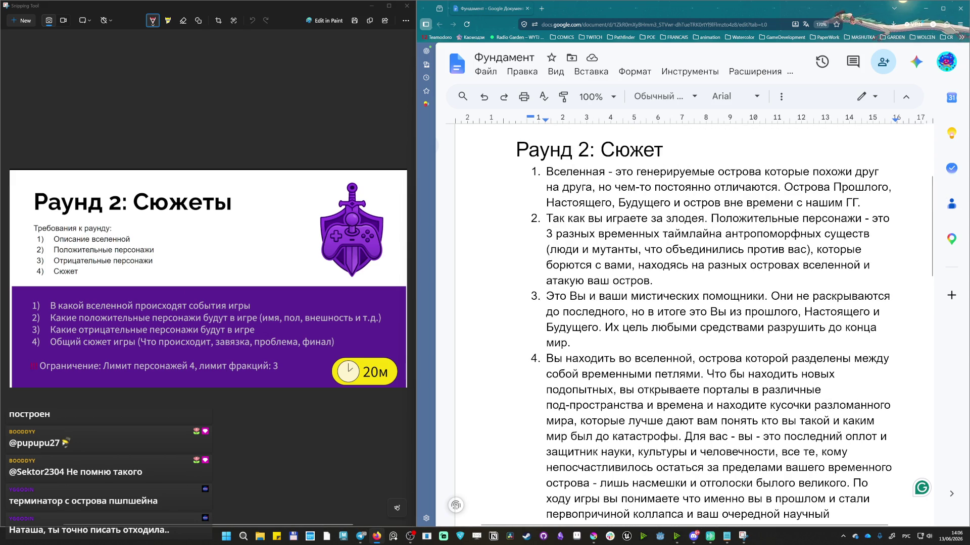
scroll(712, 318, "down", 2)
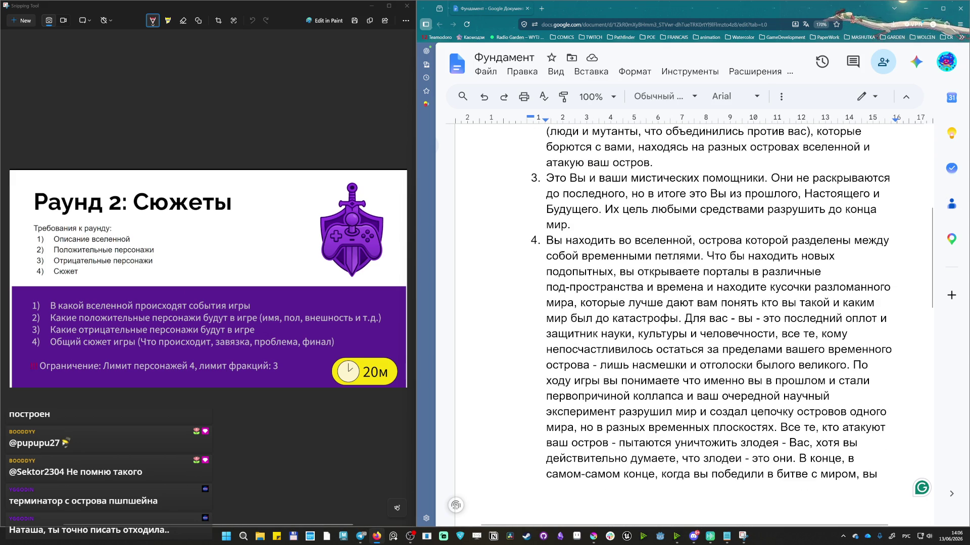
scroll(713, 318, "down", 2)
scroll(712, 318, "down", 1)
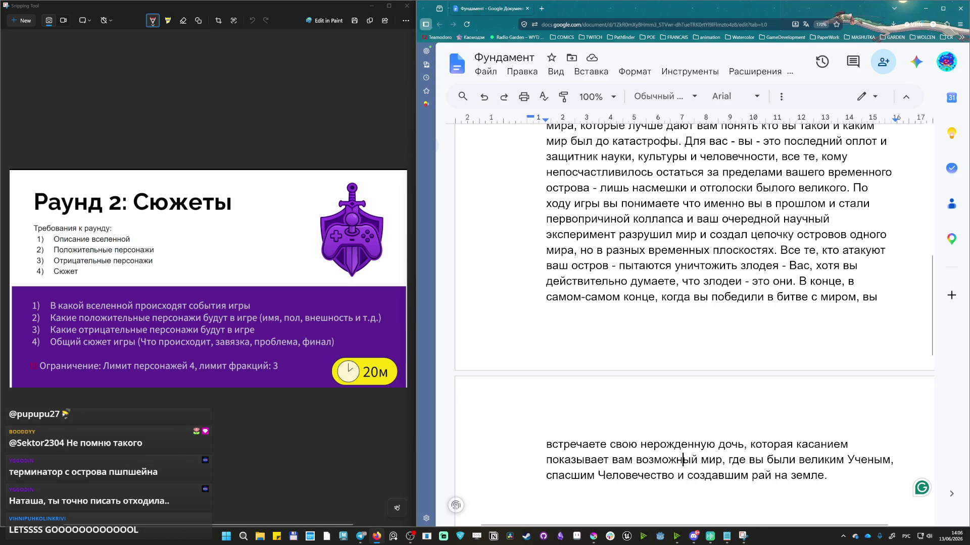
Rewrite the parenthesis after 'дочь' to end with 'и это стало поворотным моментом', removing stray words.
left_click(834, 475)
left_click(764, 281)
left_click(743, 444)
type("()")
key("Left")
type("ваша")
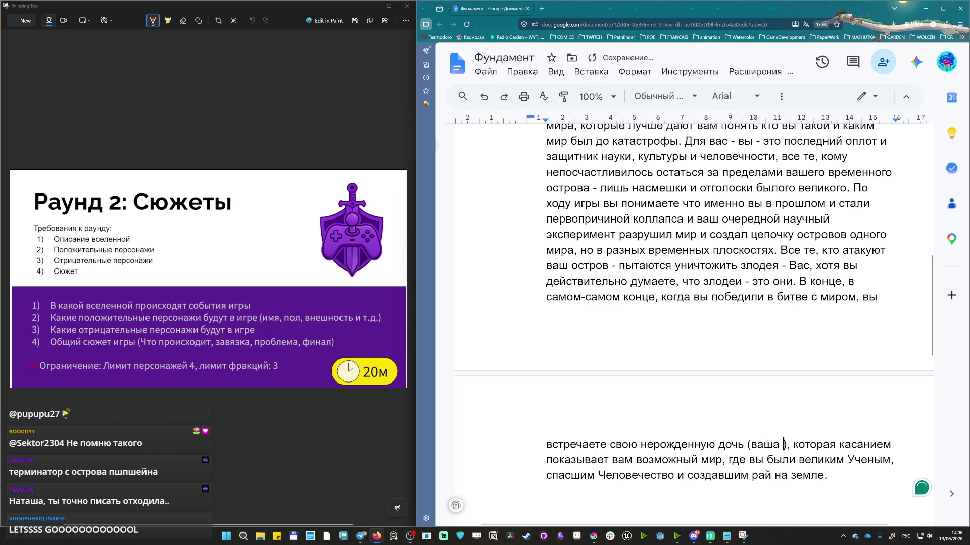
type(" жена и до")
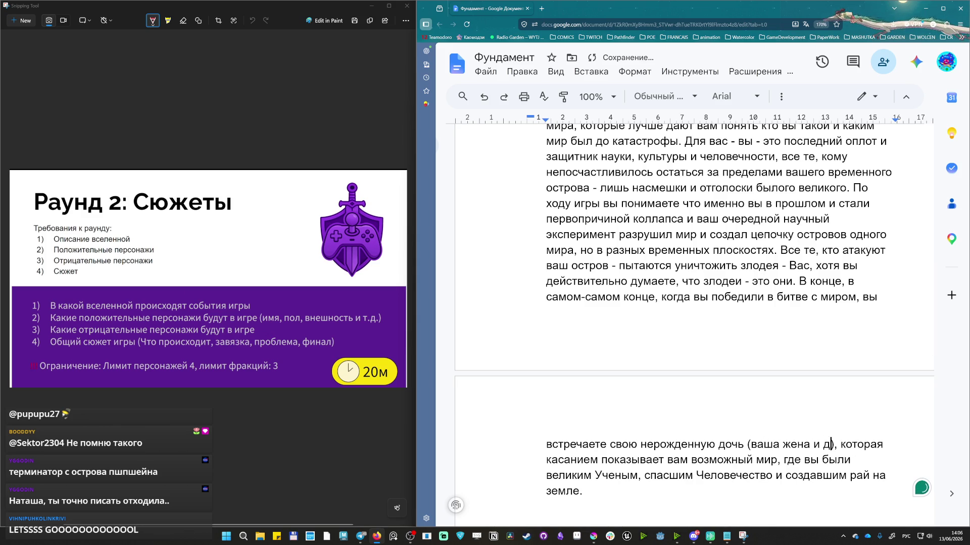
type("чь ")
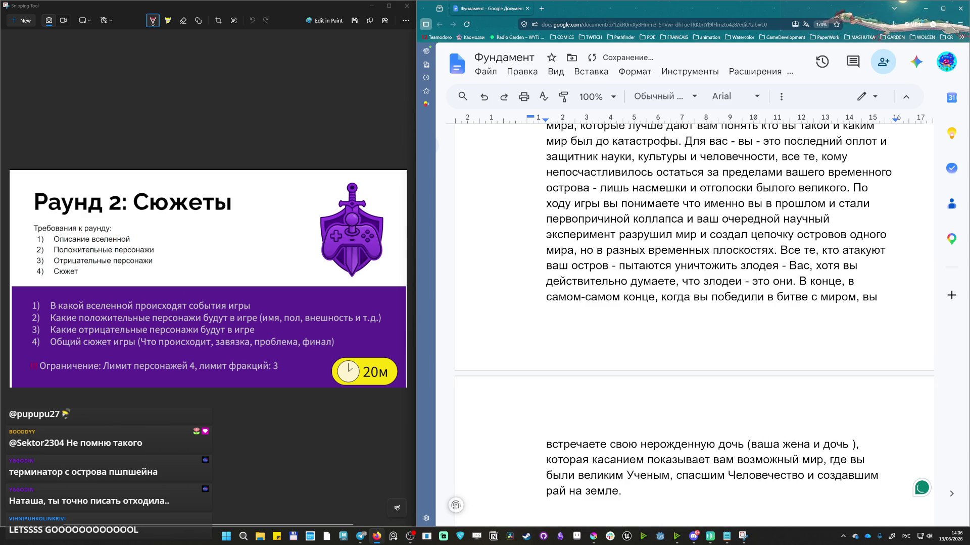
type("умерл")
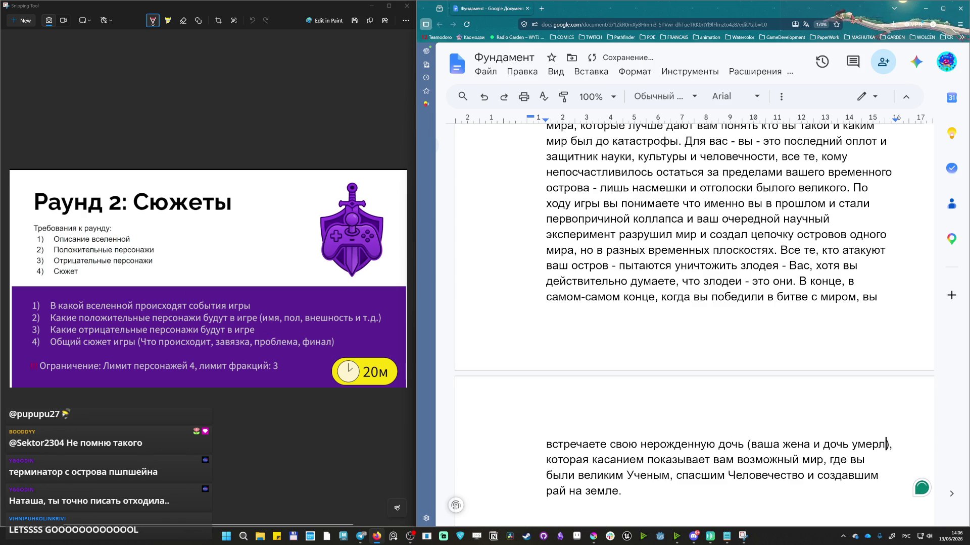
key("ctrl+BackSpace")
key("ctrl+BackSpace")
key("BackSpace")
type("погибла в ")
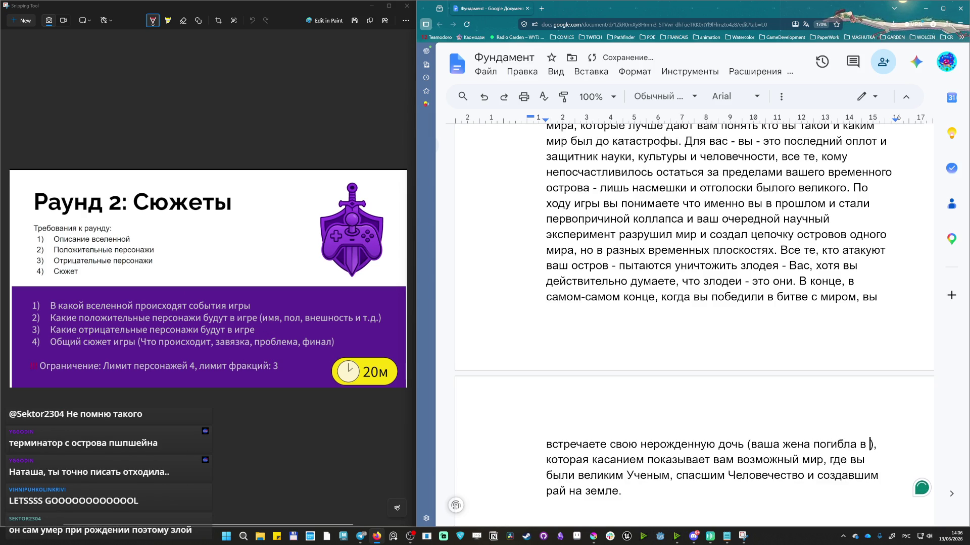
type("при")
type("ждении дочери), которая касанием показывает вам")
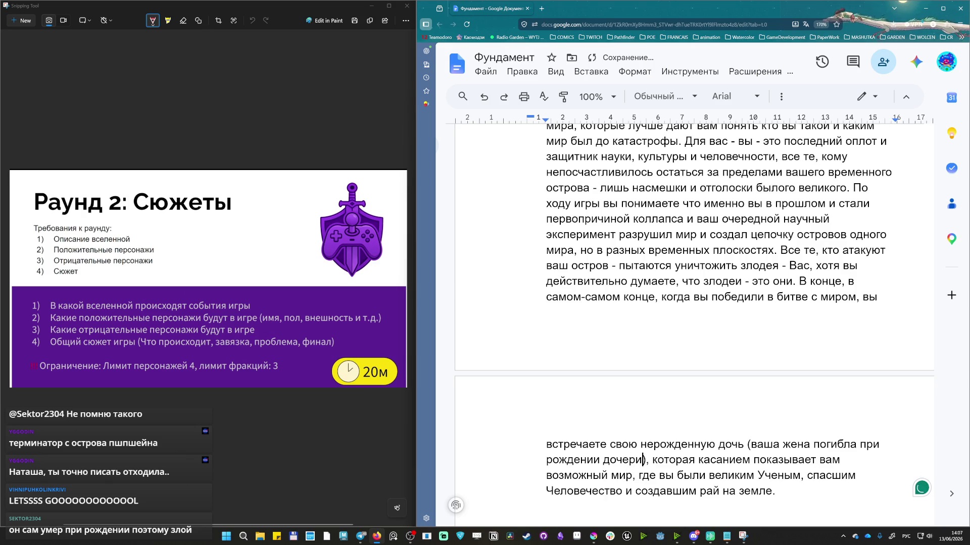
type(" и эт")
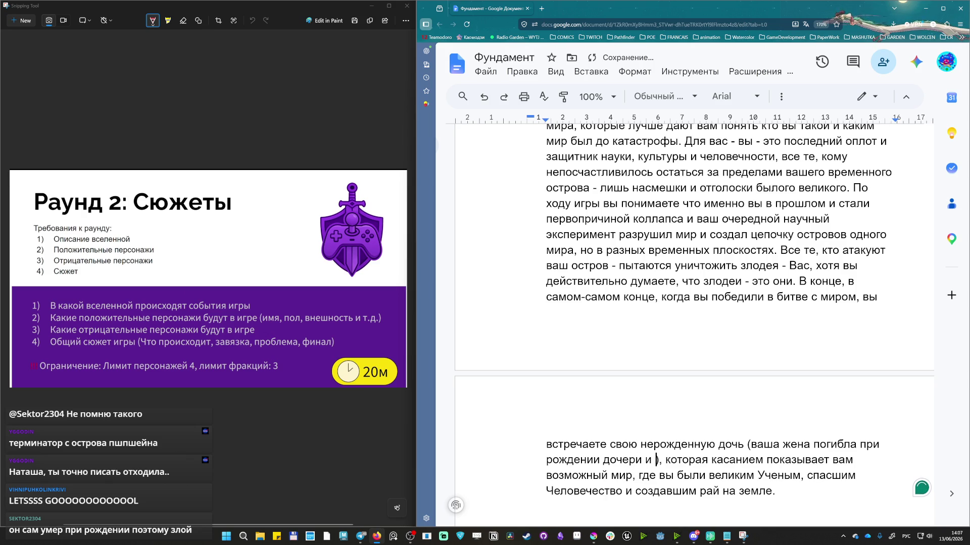
type("о стало поворотн")
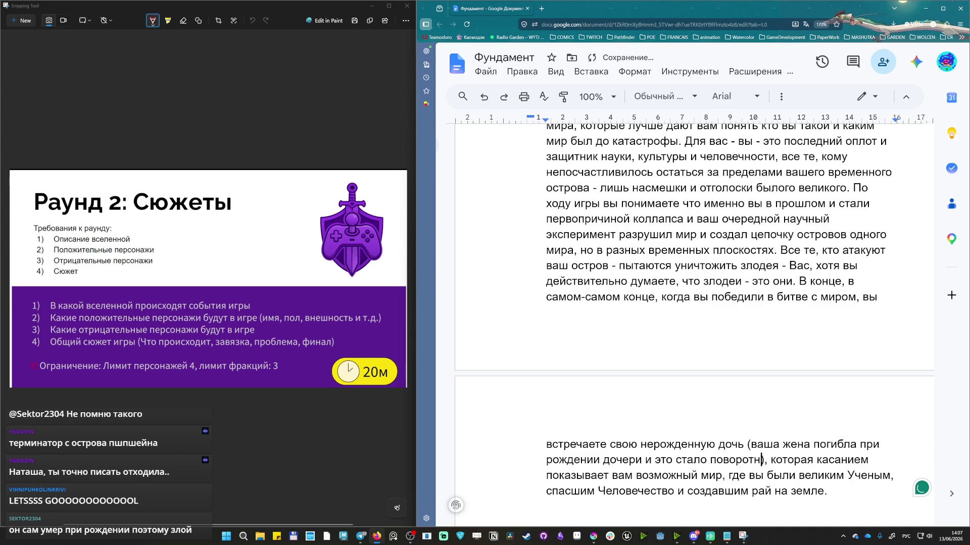
type("ым моментом и")
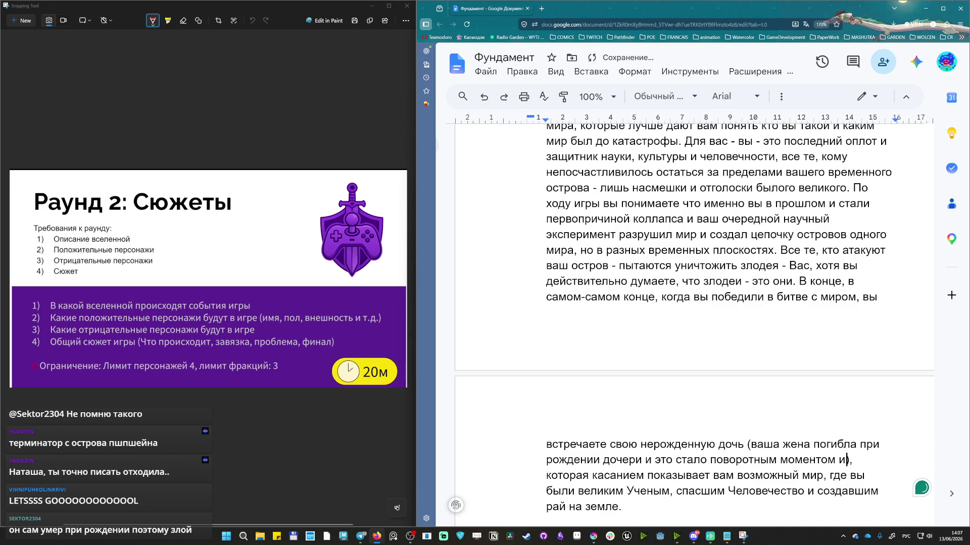
key("BackSpace")
key("BackSpace")
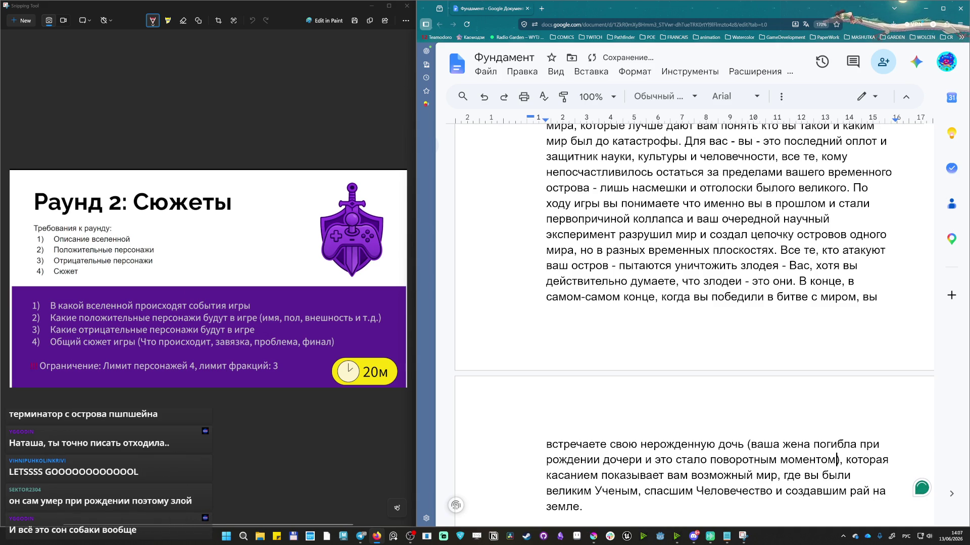
scroll(695, 318, "down", 3)
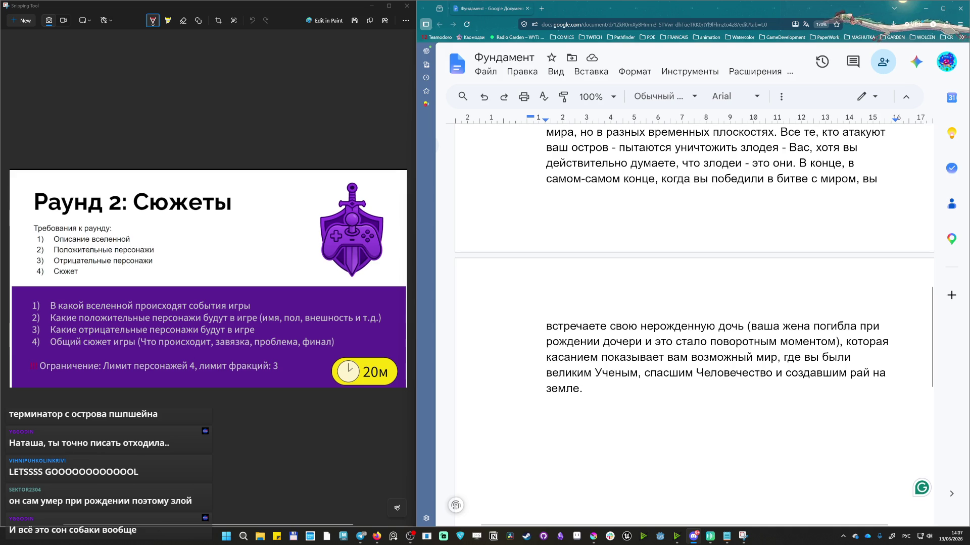
left_click(407, 8)
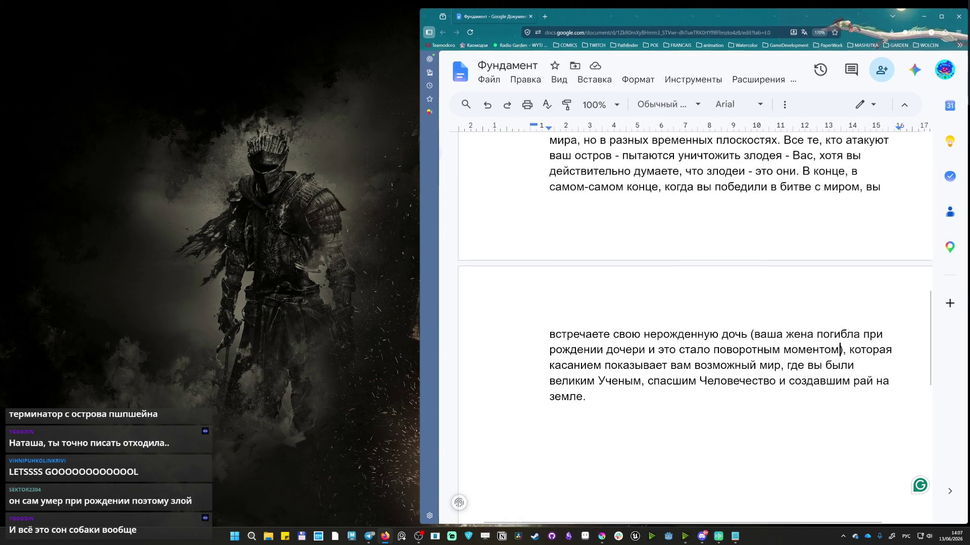
Maximize the Фундамент document window, then switch to the Discord call and make it full screen.
key("super+Up")
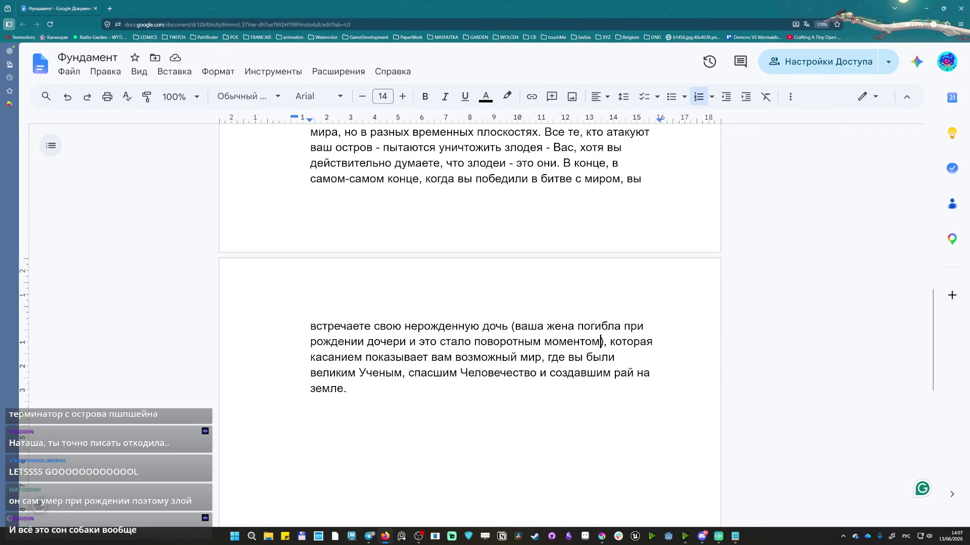
key("alt+Tab")
double_click(631, 27)
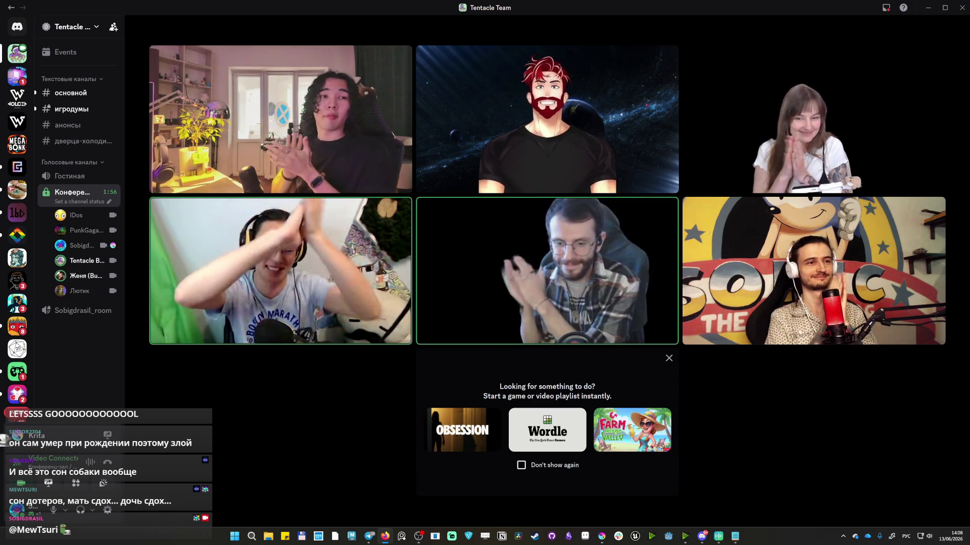
Restore the Discord call to a smaller window and place the document window beside it.
double_click(547, 11)
left_click_drag(697, 3, 788, 11)
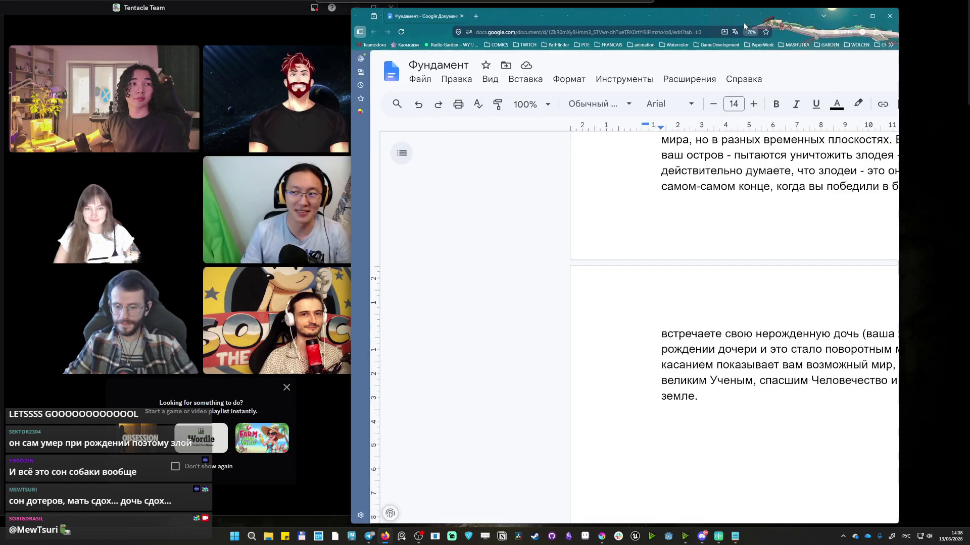
scroll(857, 351, "up", 3)
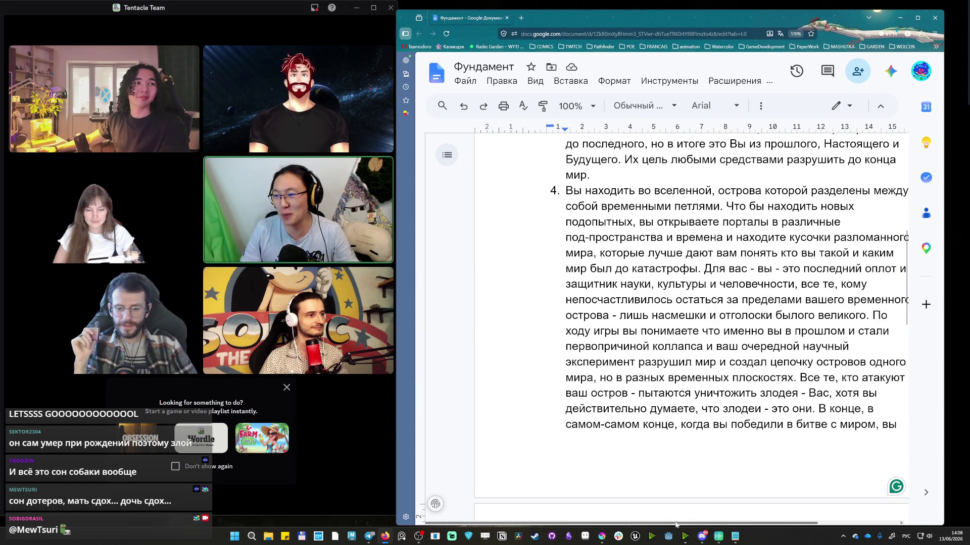
scroll(689, 326, "up", 2)
scroll(690, 326, "up", 2)
scroll(689, 326, "up", 1)
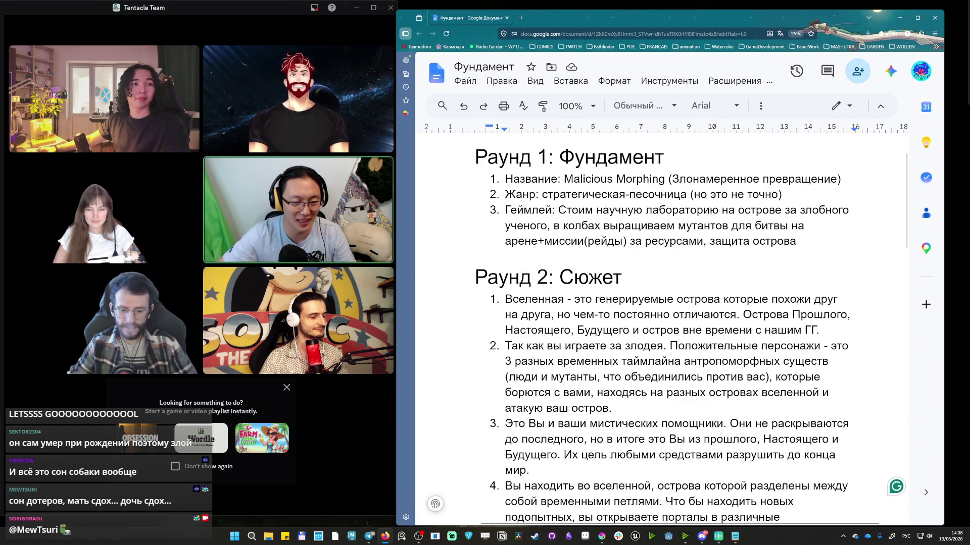
scroll(663, 334, "up", 1)
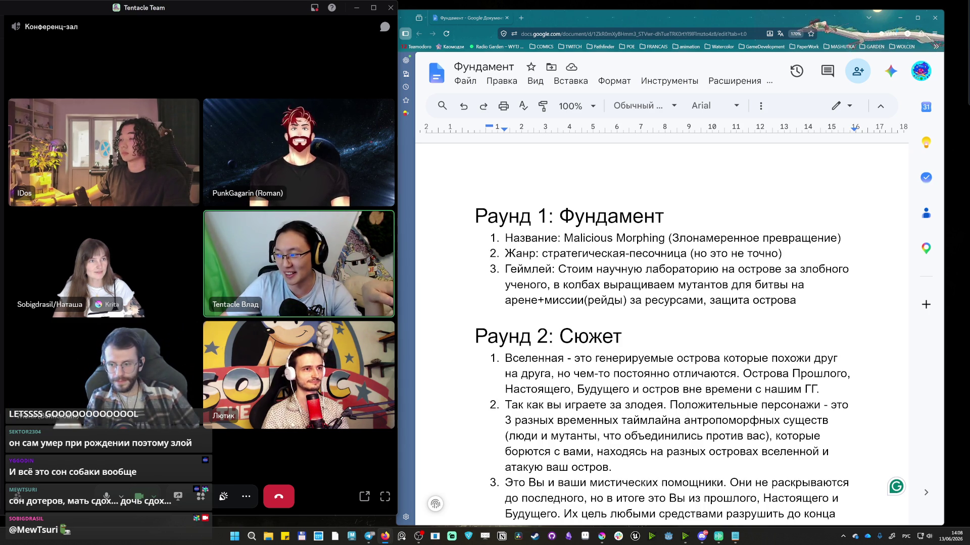
scroll(661, 340, "down", 3)
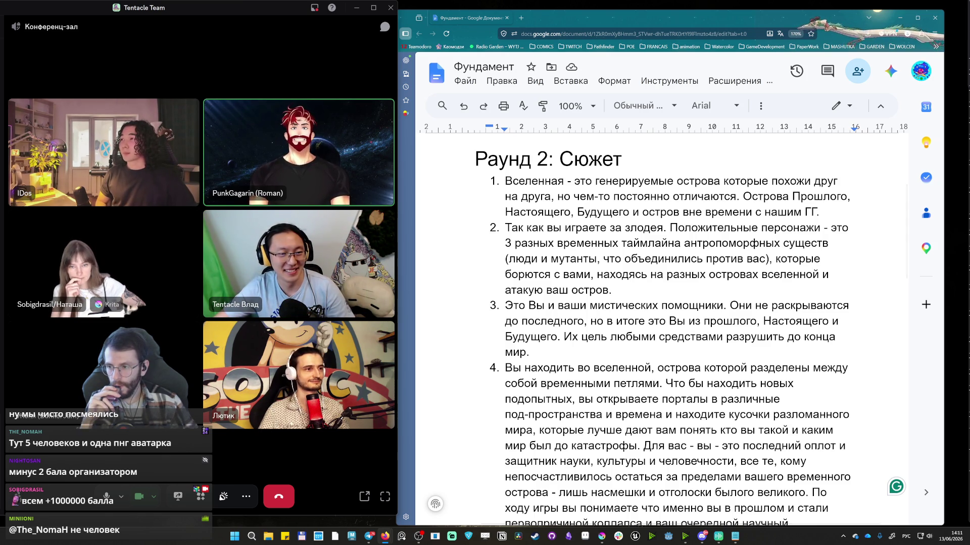
scroll(661, 326, "up", 3)
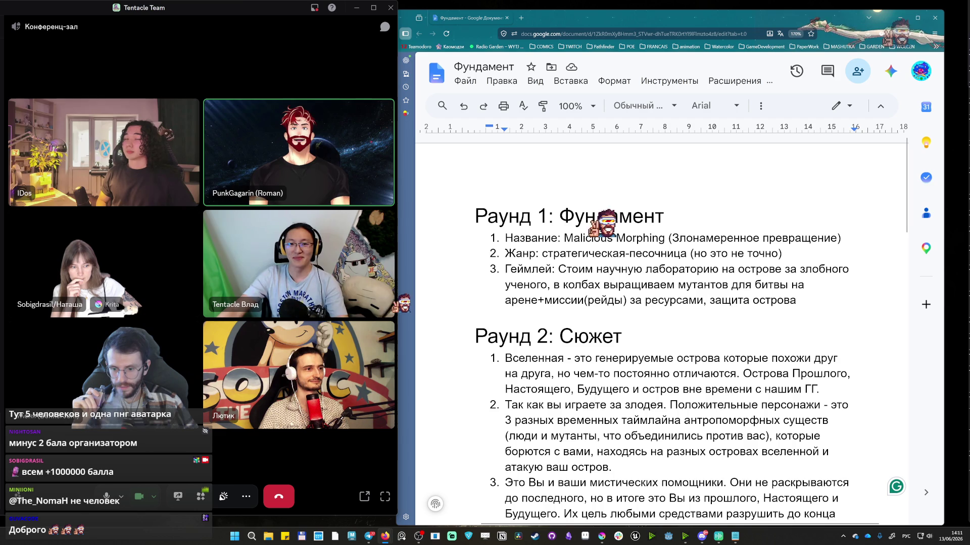
scroll(661, 325, "down", 5)
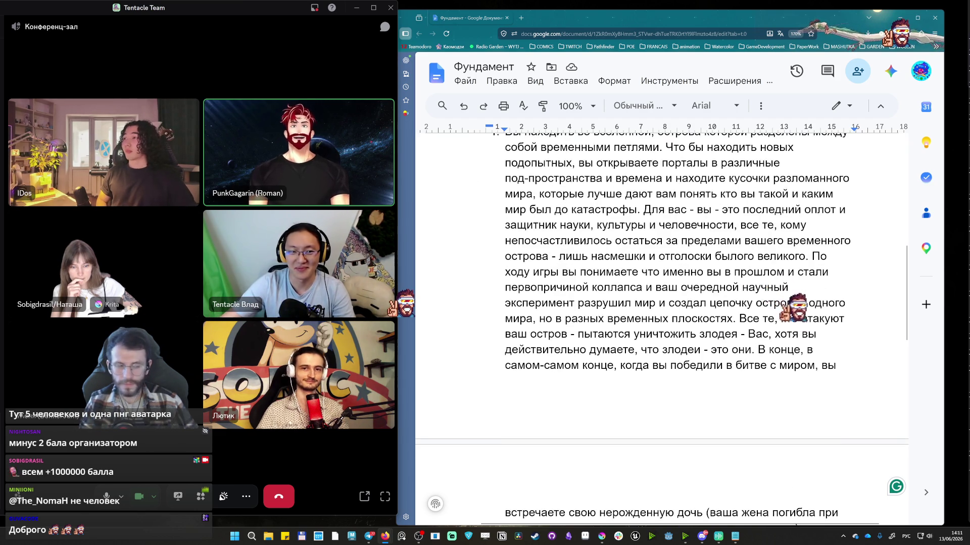
scroll(661, 327, "up", 4)
scroll(661, 326, "up", 1)
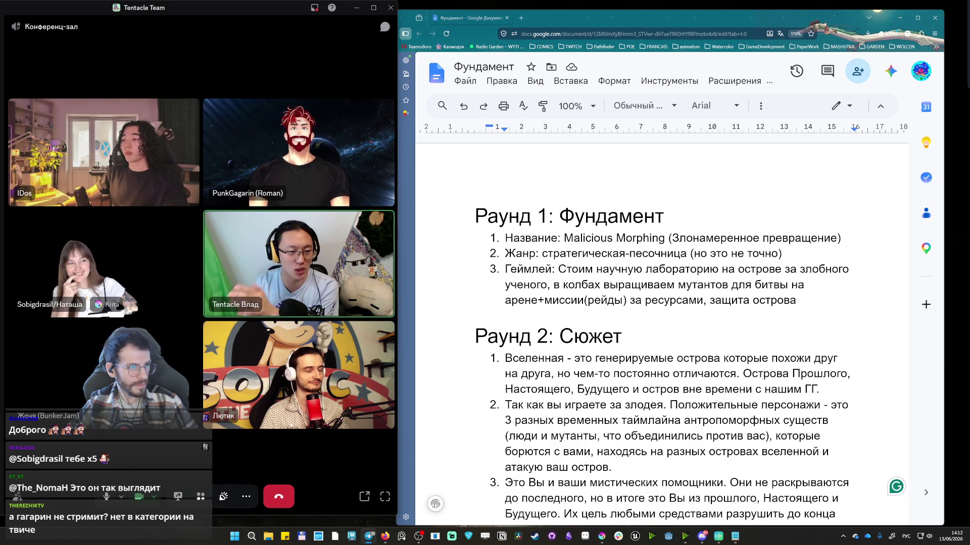
left_click(701, 23)
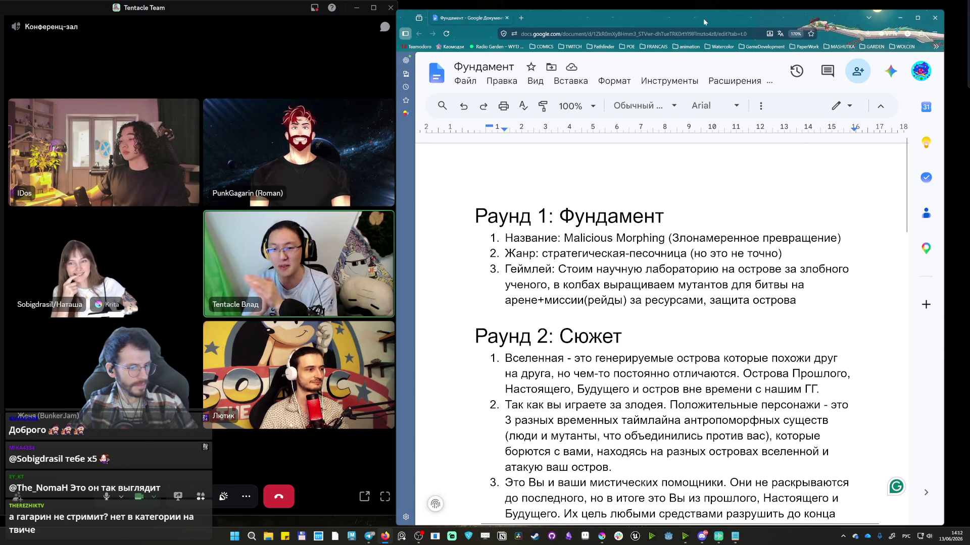
Write the Round 2 plot points, then close the browser and enlarge the Discord call.
left_click_drag(700, 23, 707, 11)
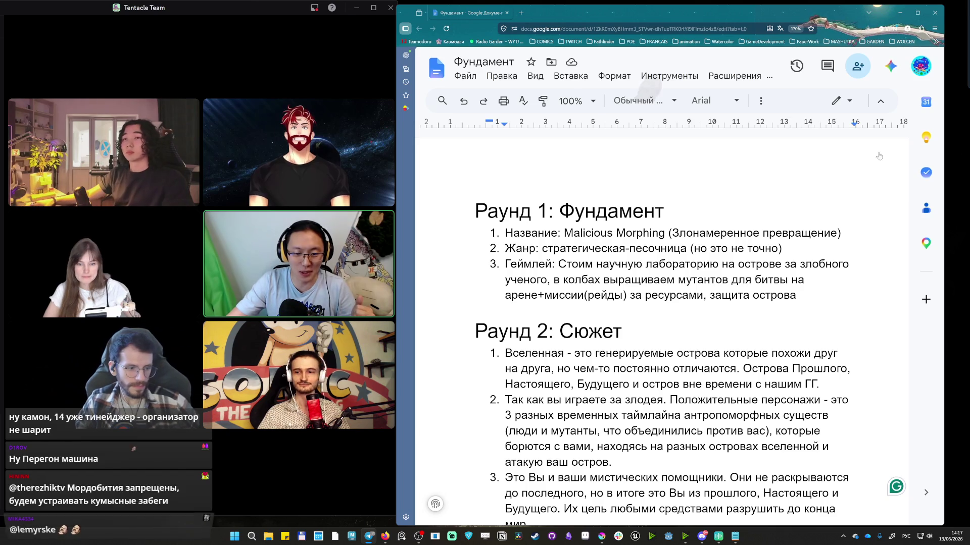
scroll(661, 326, "down", 1)
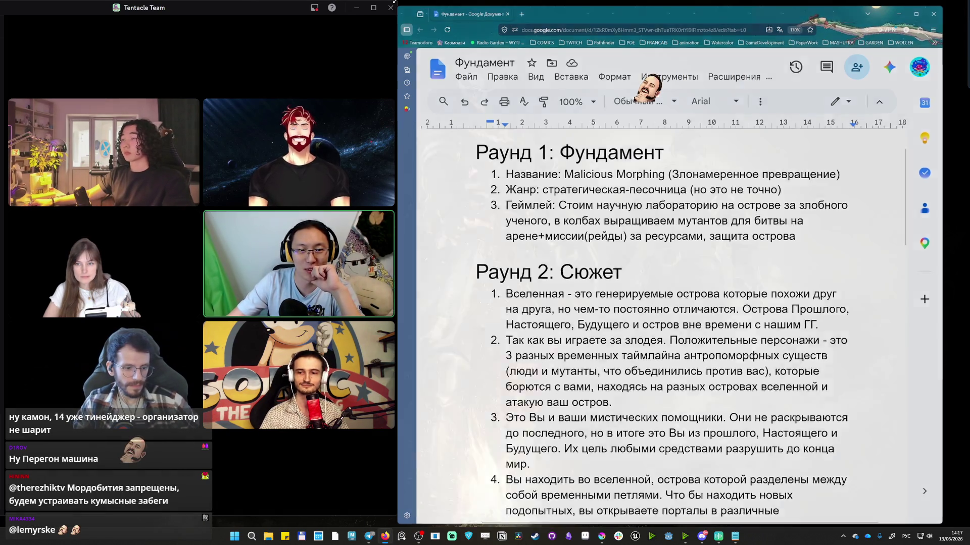
left_click(508, 13)
left_click(373, 7)
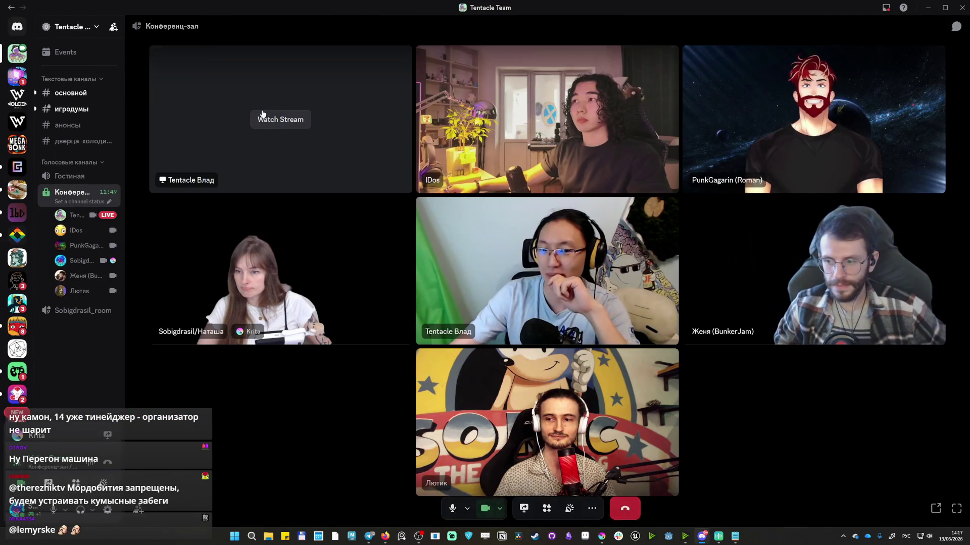
Watch the shared presentation stream full screen as it advances to the Раунд 3: Референсы slide.
left_click(284, 122)
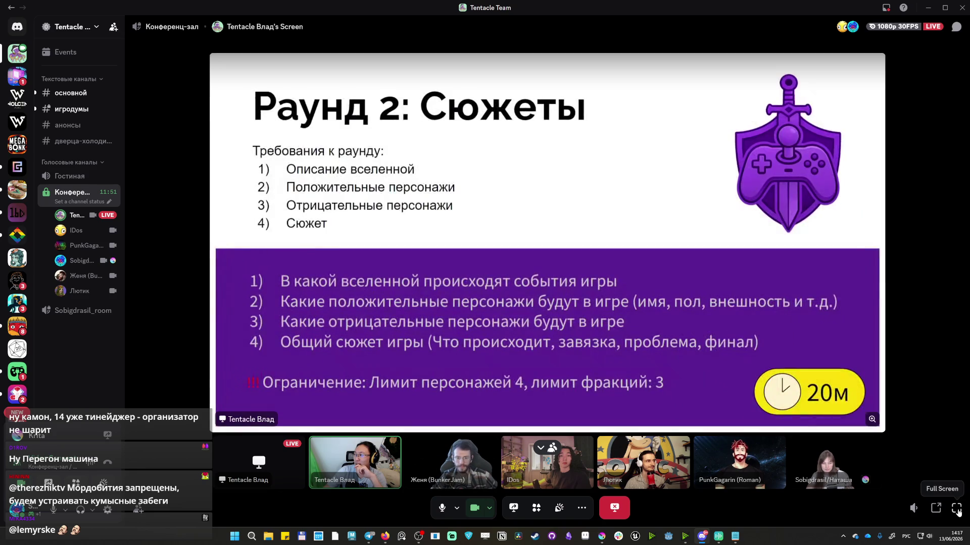
left_click(957, 508)
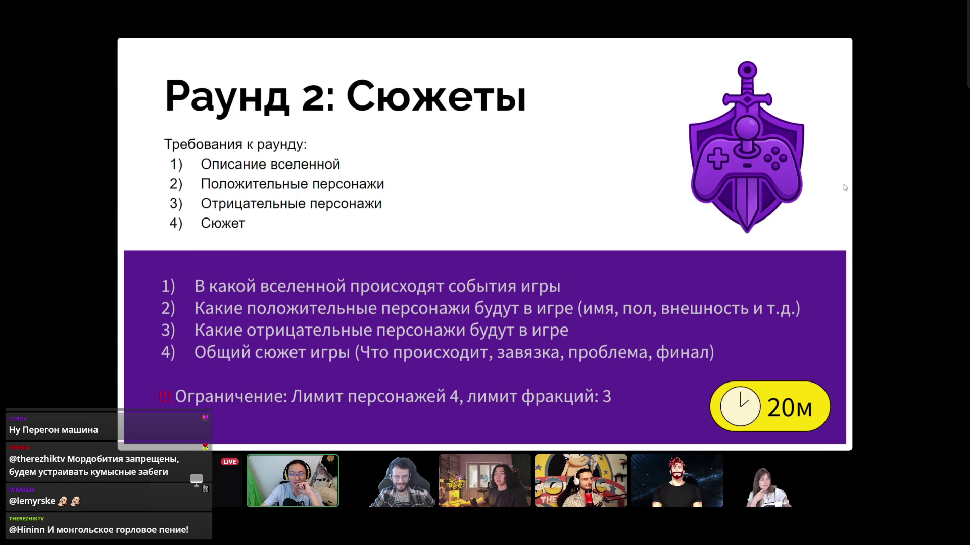
key("Right")
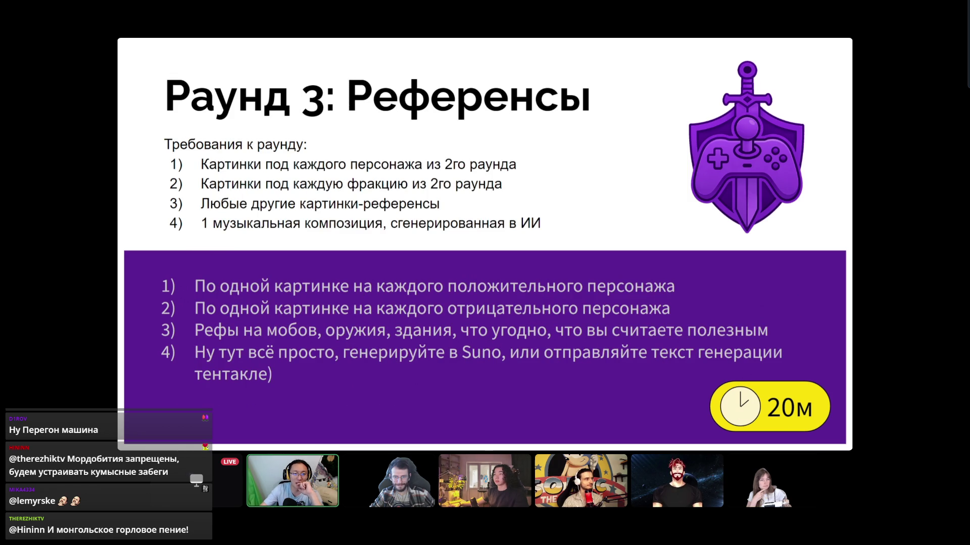
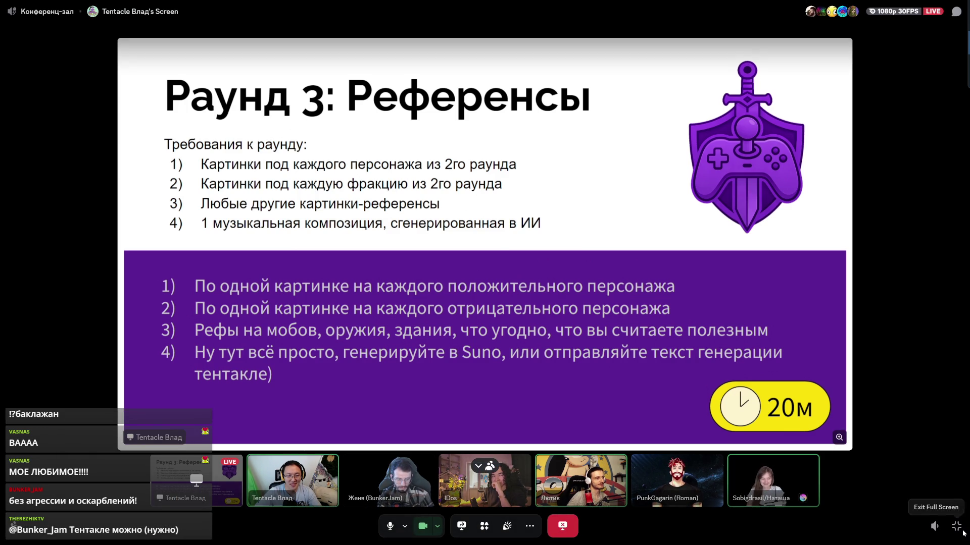
Leave Discord full screen and dismiss the stray file browser window.
left_click(957, 530)
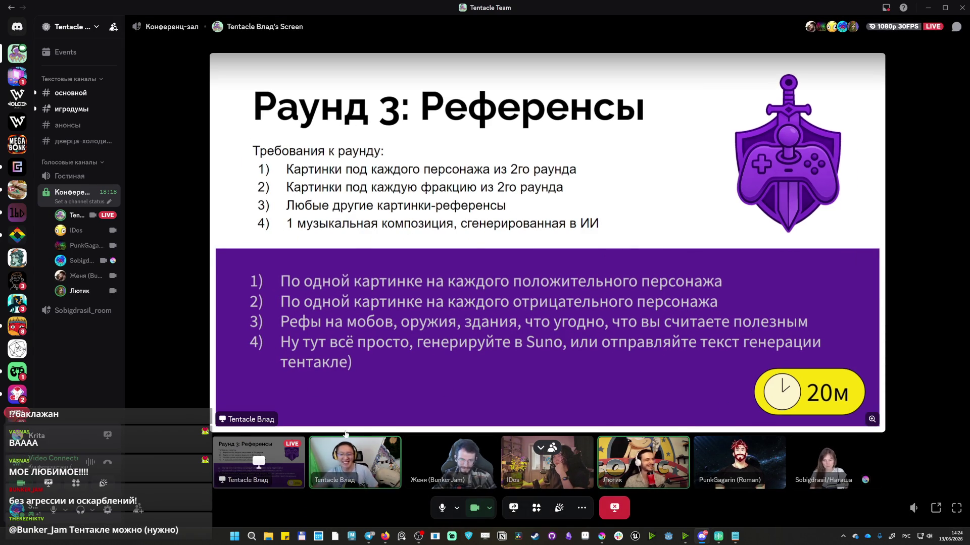
left_click(268, 536)
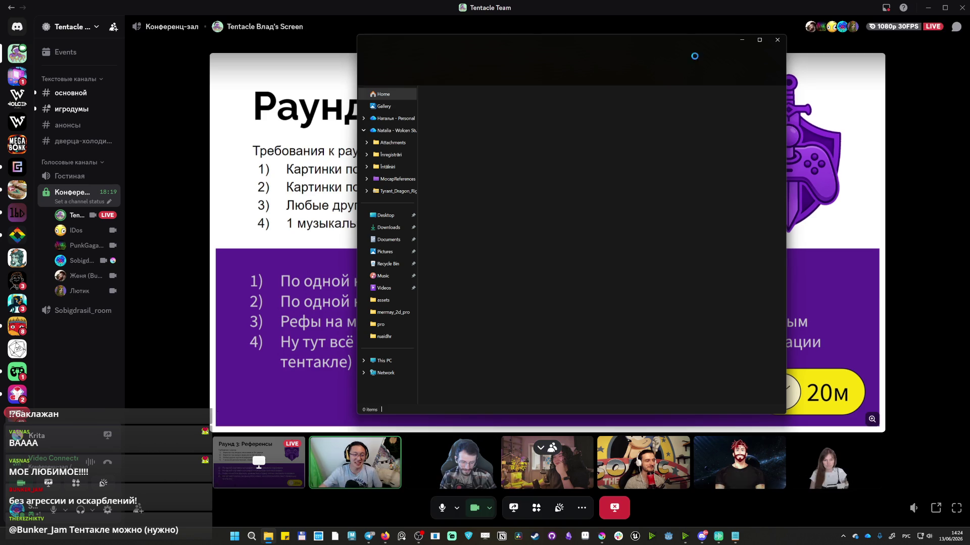
left_click(777, 40)
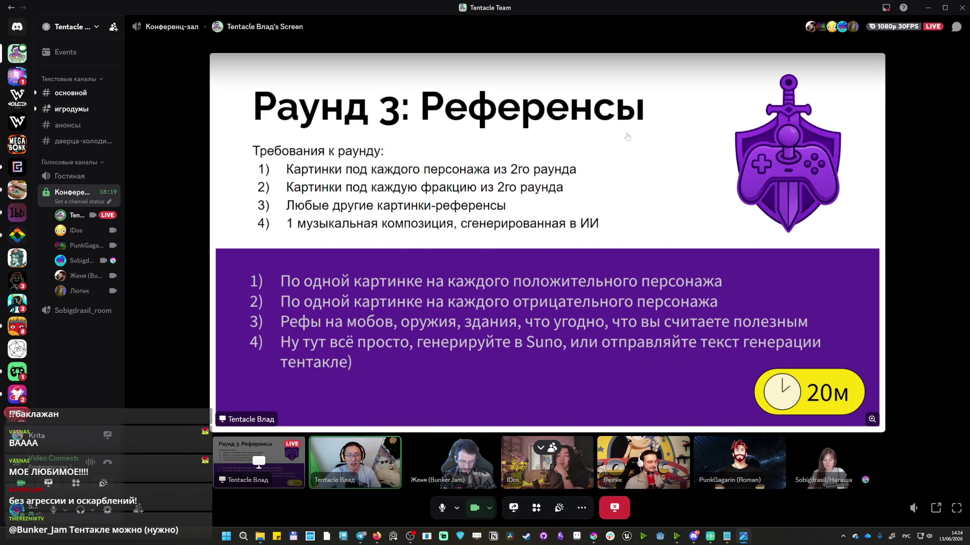
Capture a region screenshot of the shared Раунд 3 slide and open it.
key("Print")
left_click_drag(207, 49, 887, 432)
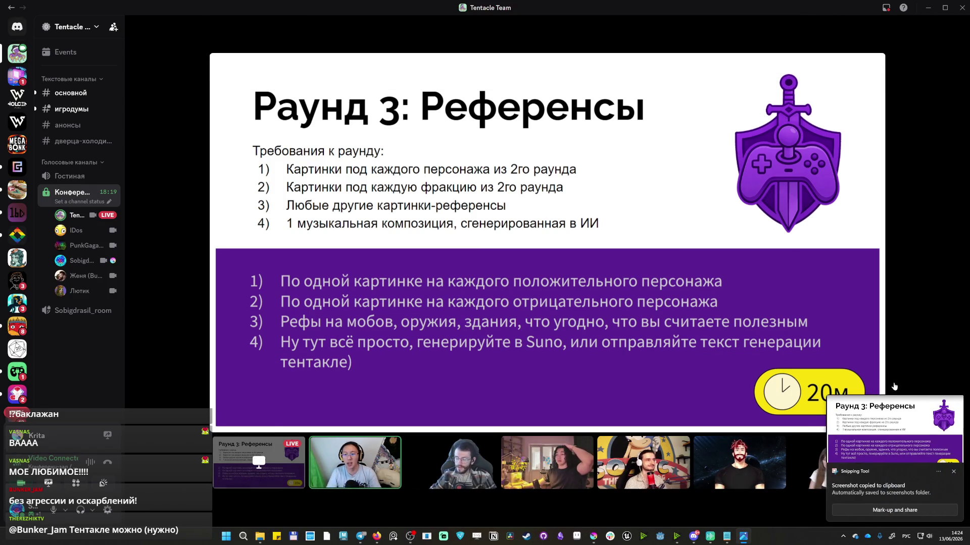
left_click(938, 450)
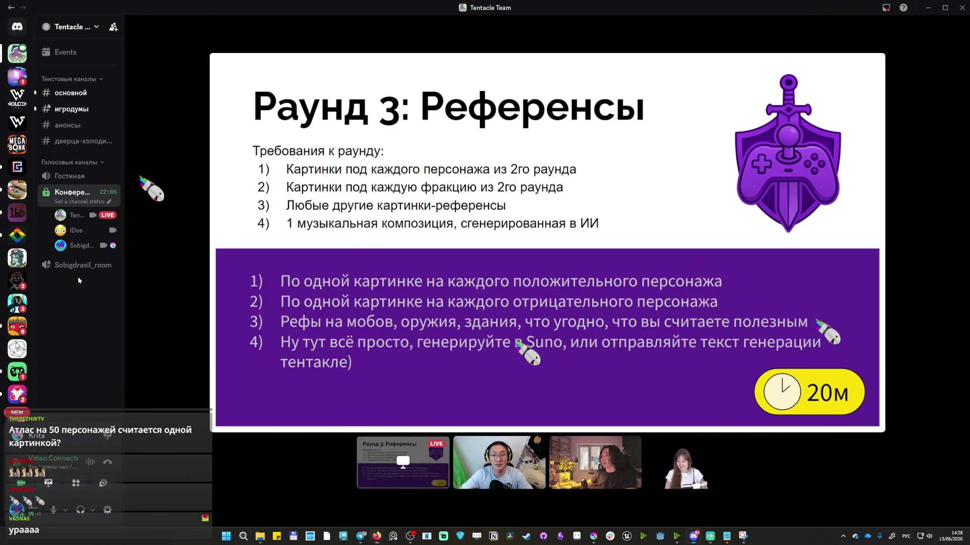
left_click(80, 250)
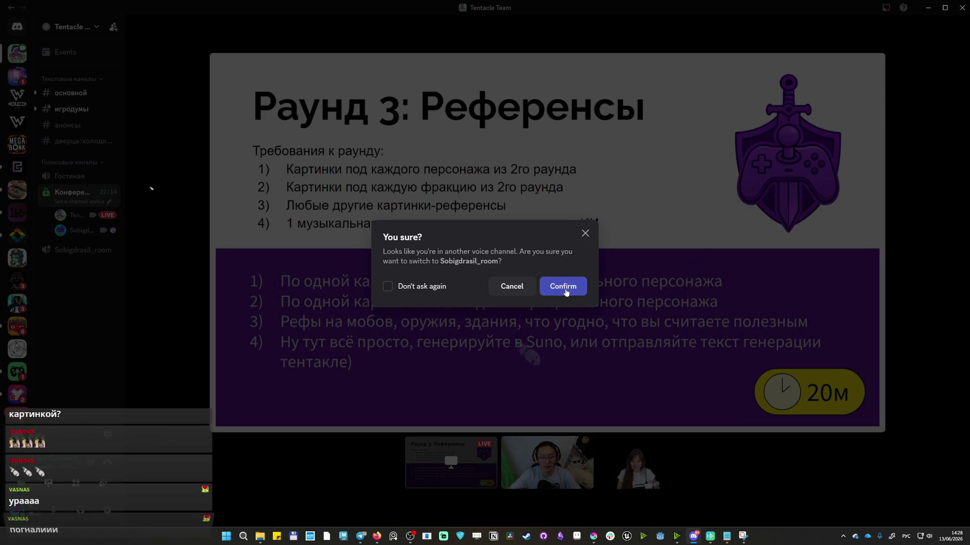
Confirm the move to Sobigdrasil_room and maximize the Фундамент document window.
left_click(563, 286)
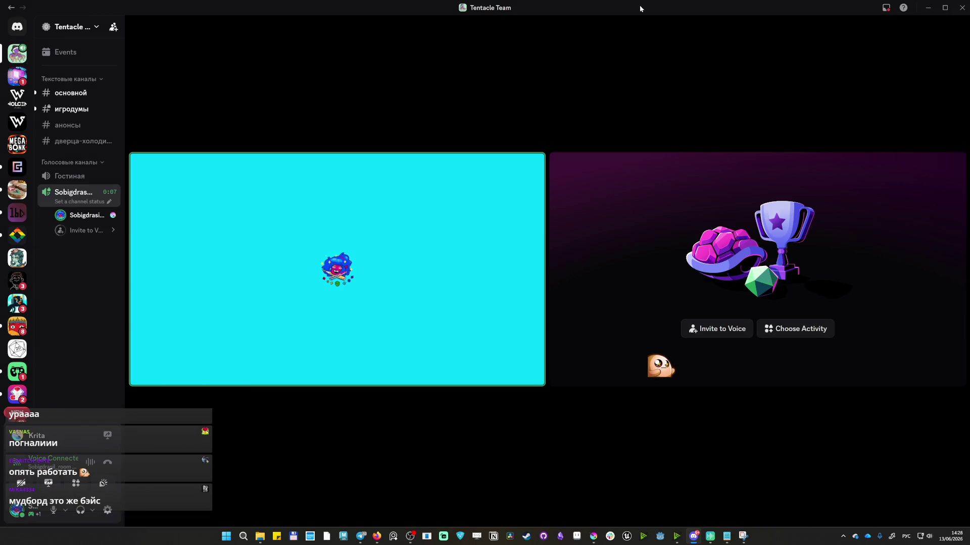
mouse_move(377, 536)
left_click(360, 496)
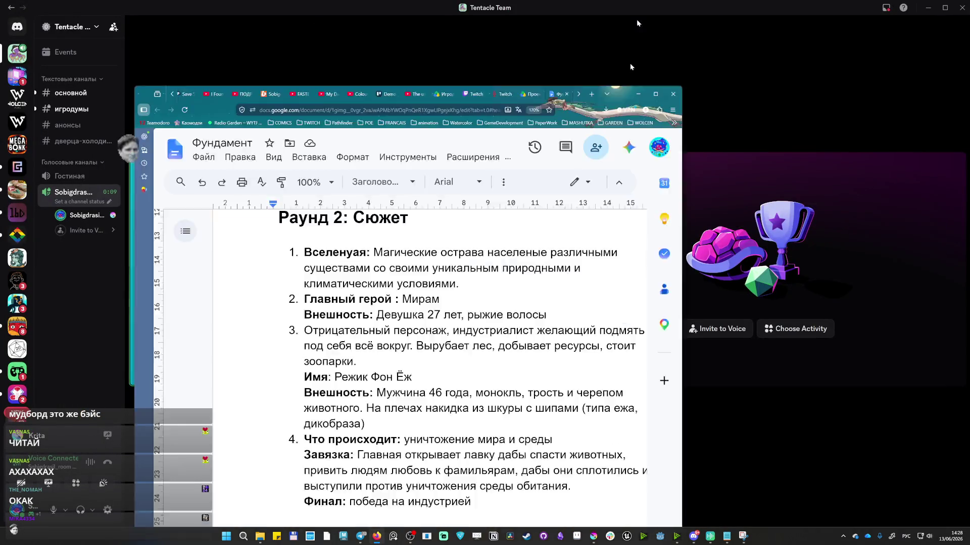
left_click(655, 93)
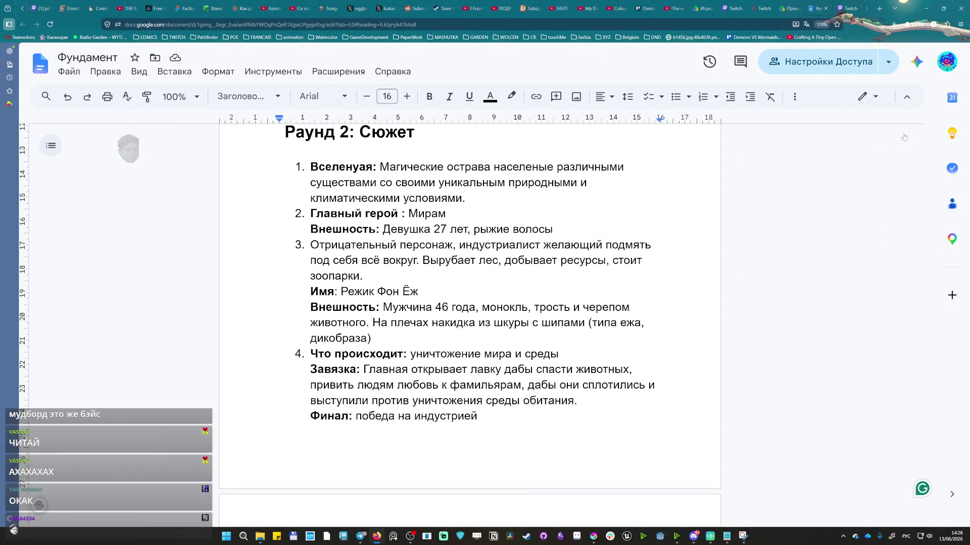
scroll(469, 303, "up", 3)
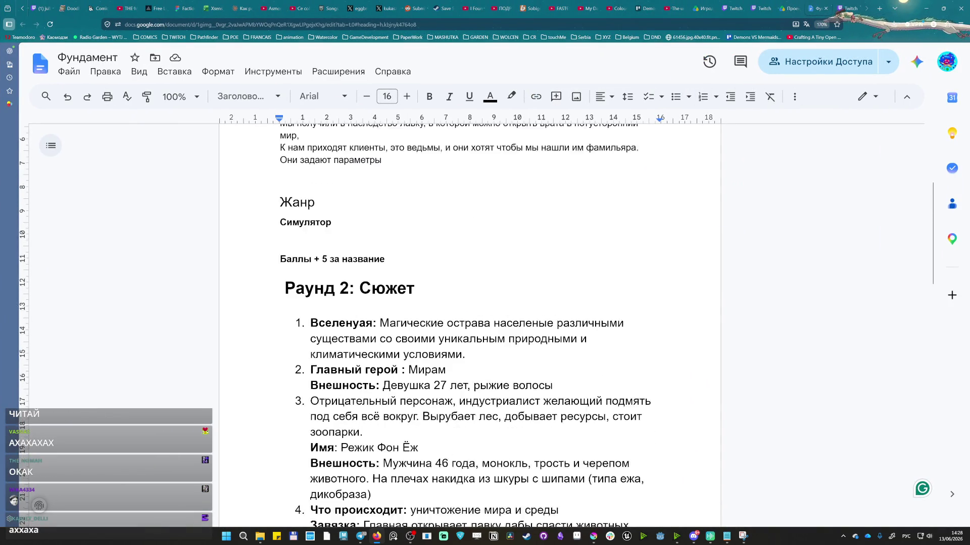
scroll(470, 303, "down", 3)
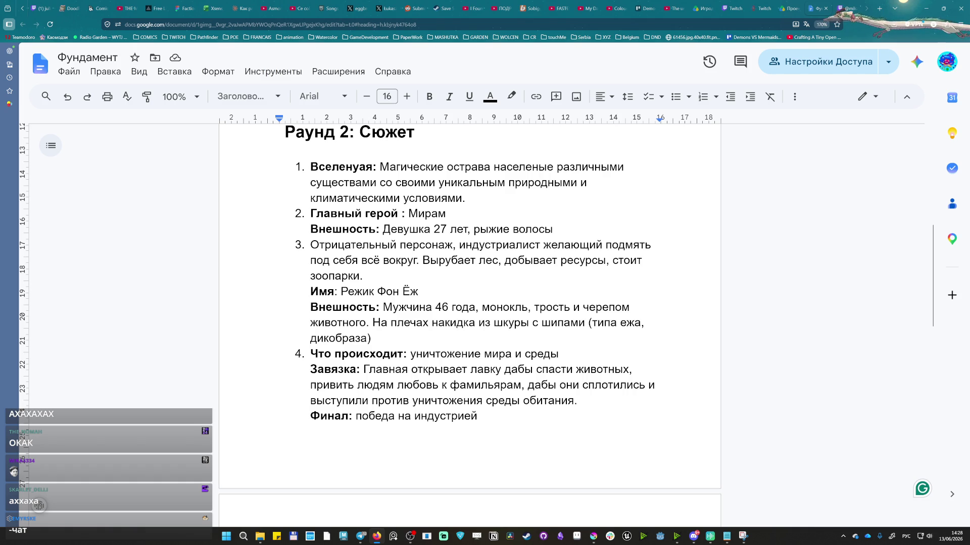
scroll(470, 303, "up", 5)
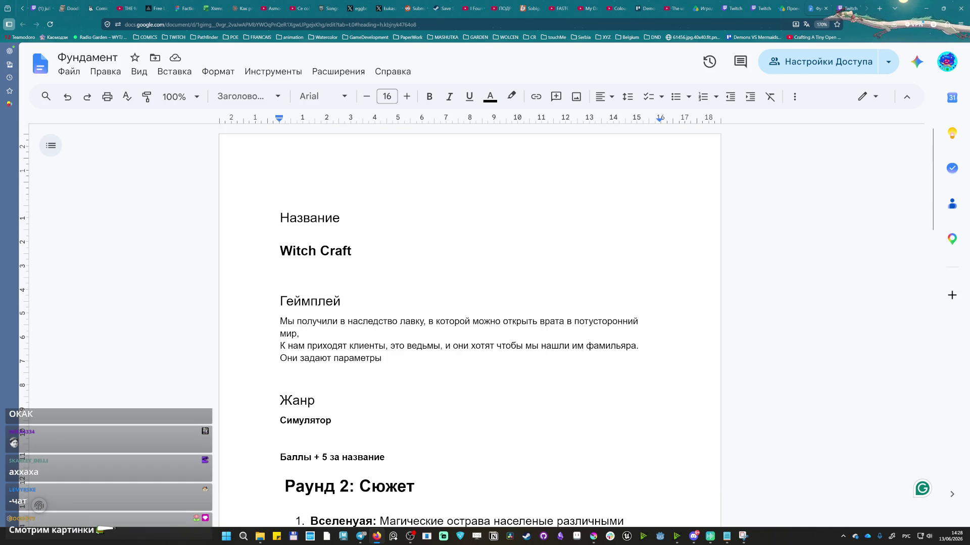
triple_click(315, 250)
left_click(352, 251)
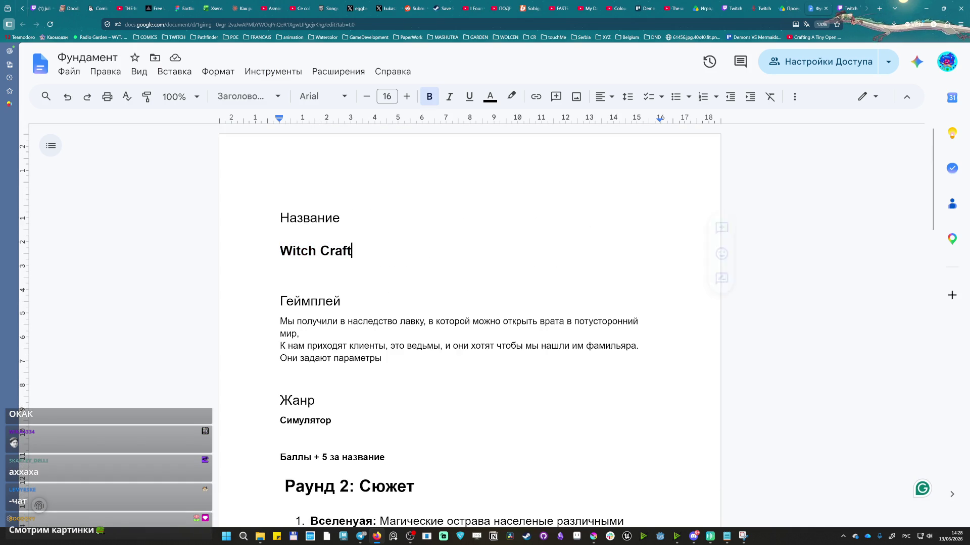
scroll(470, 303, "down", 2)
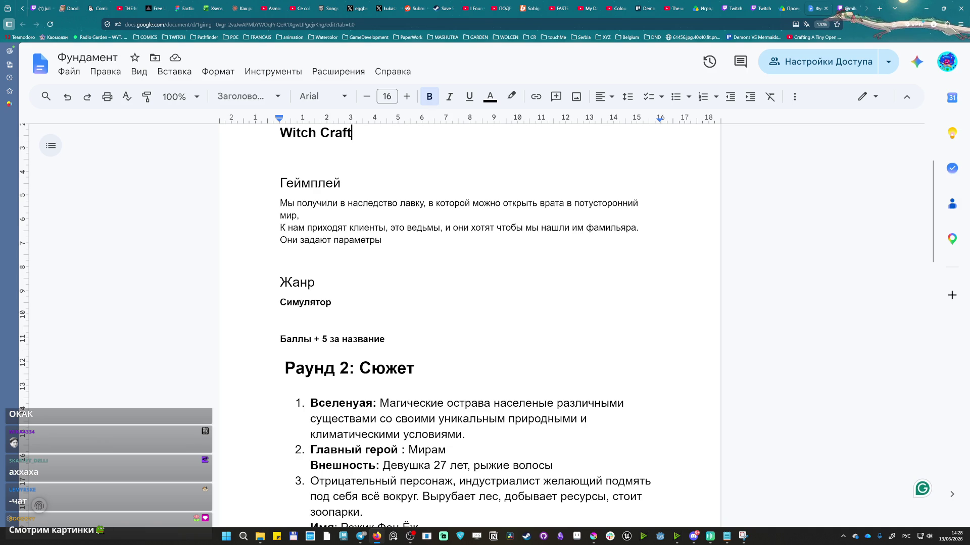
mouse_move(280, 184)
left_mouse_down()
mouse_move(299, 216)
mouse_move(453, 227)
mouse_move(381, 240)
left_mouse_up()
left_click(281, 253)
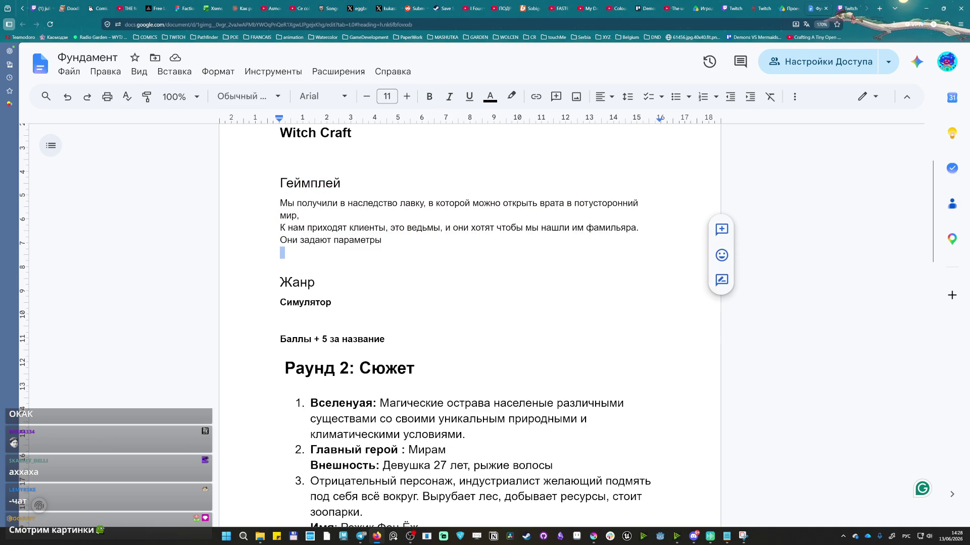
mouse_move(381, 240)
left_mouse_down()
mouse_move(280, 203)
mouse_move(280, 184)
left_mouse_up()
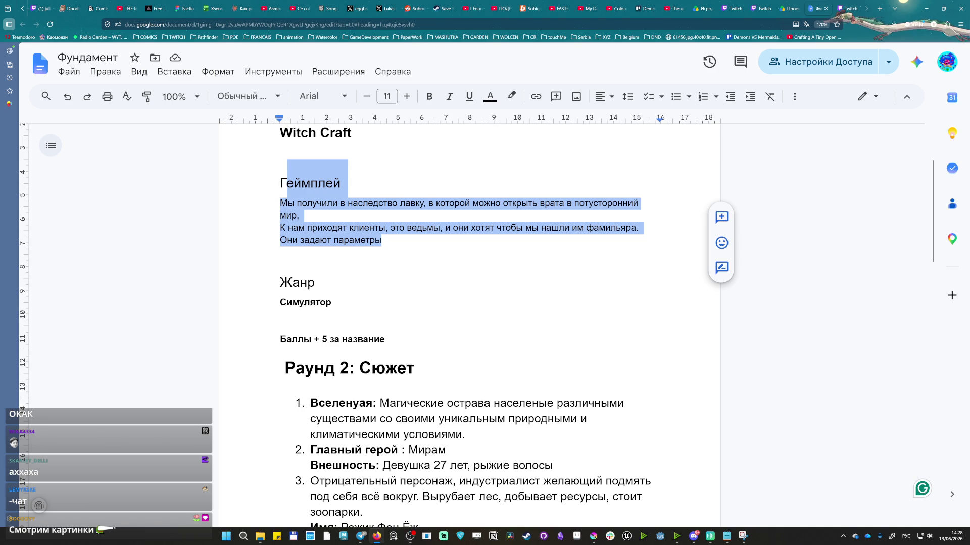
left_click(308, 282)
key("Down")
key("Down")
scroll(470, 303, "down", 4)
scroll(470, 304, "up", 2)
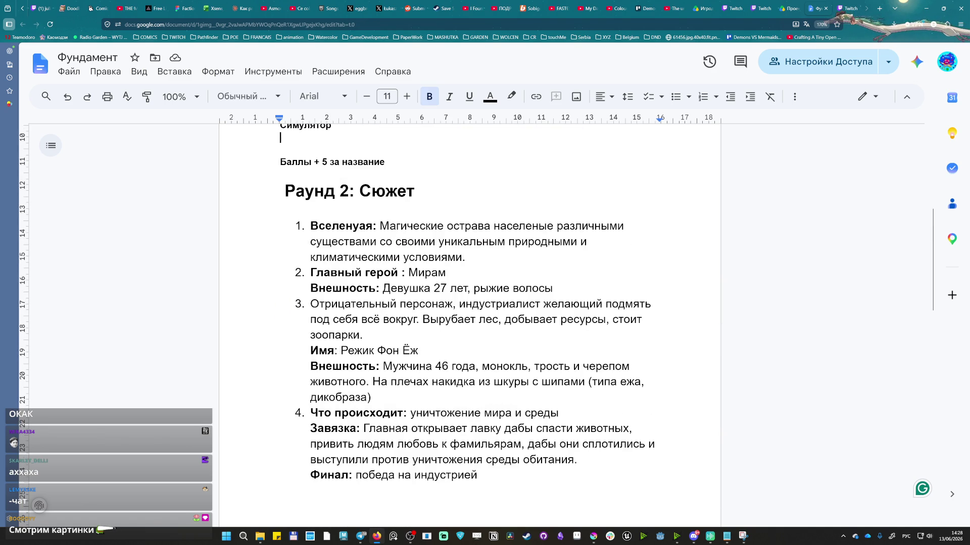
scroll(470, 304, "up", 4)
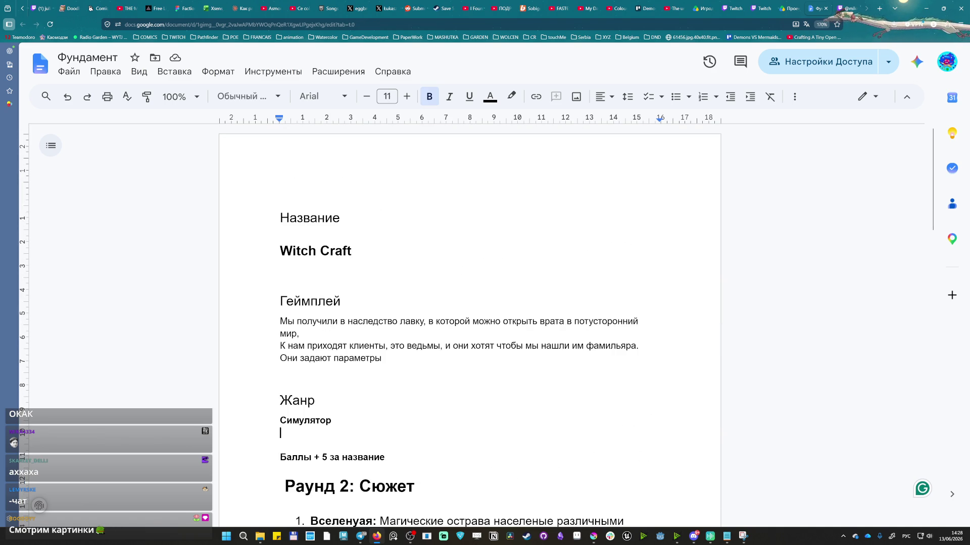
left_click(320, 250)
left_click(342, 294)
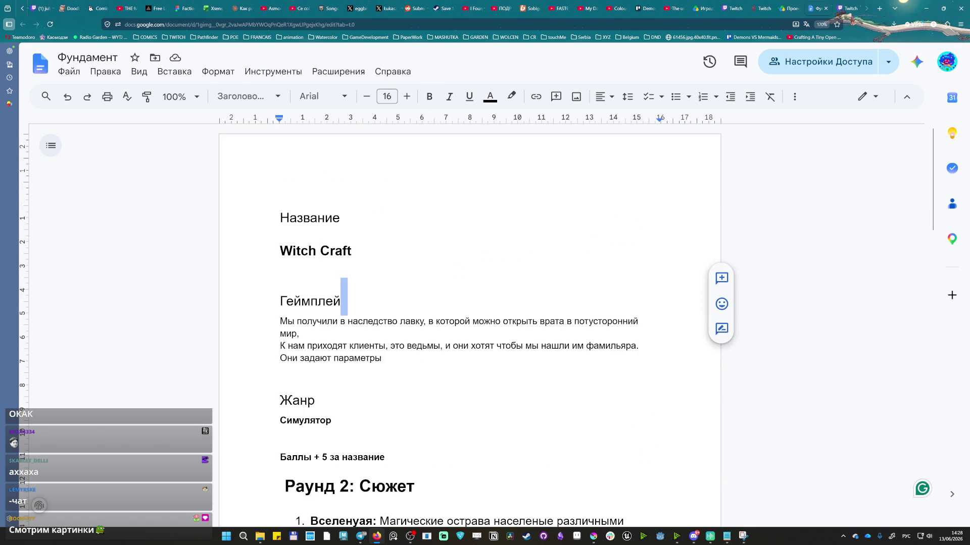
scroll(341, 294, "down", 5)
scroll(386, 250, "up", 3)
left_click(387, 250)
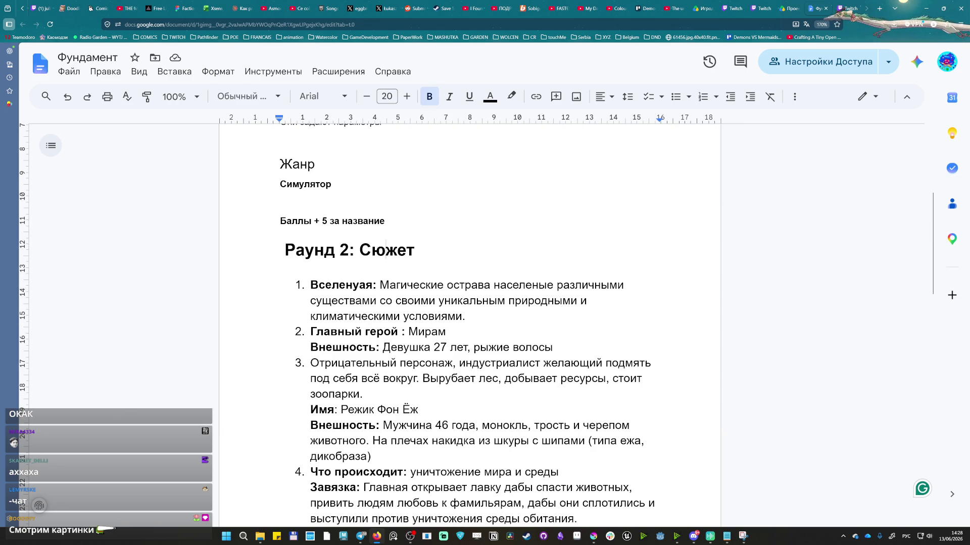
left_click(359, 285)
key("BackSpace")
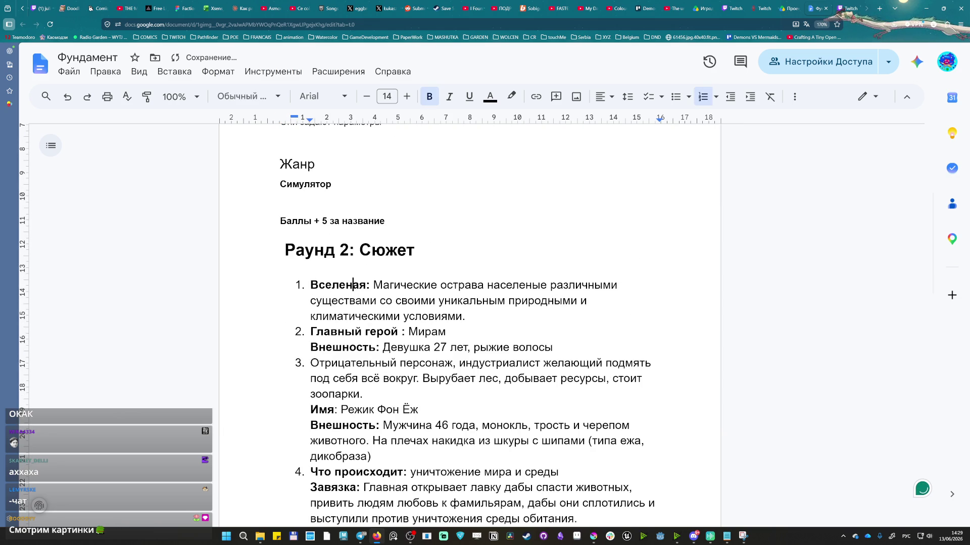
type("н")
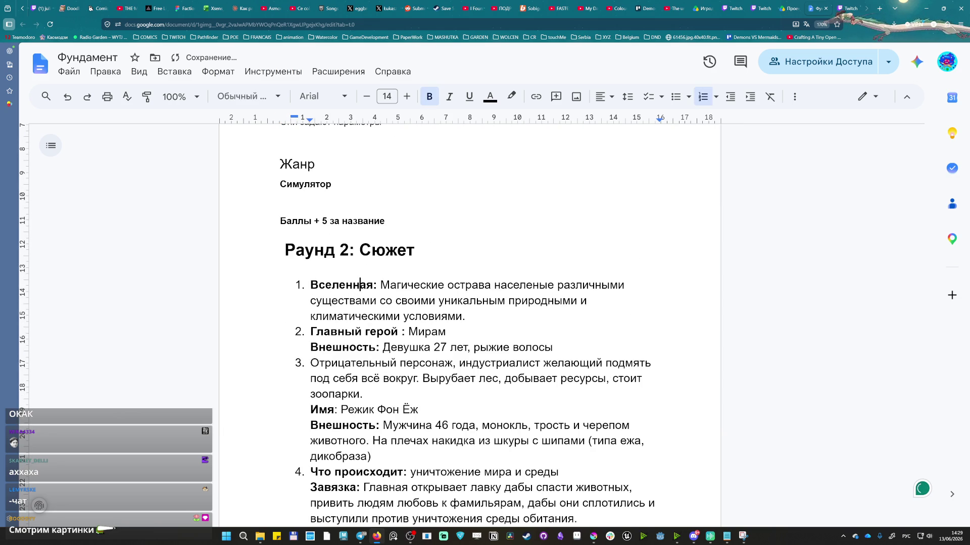
left_click(455, 316)
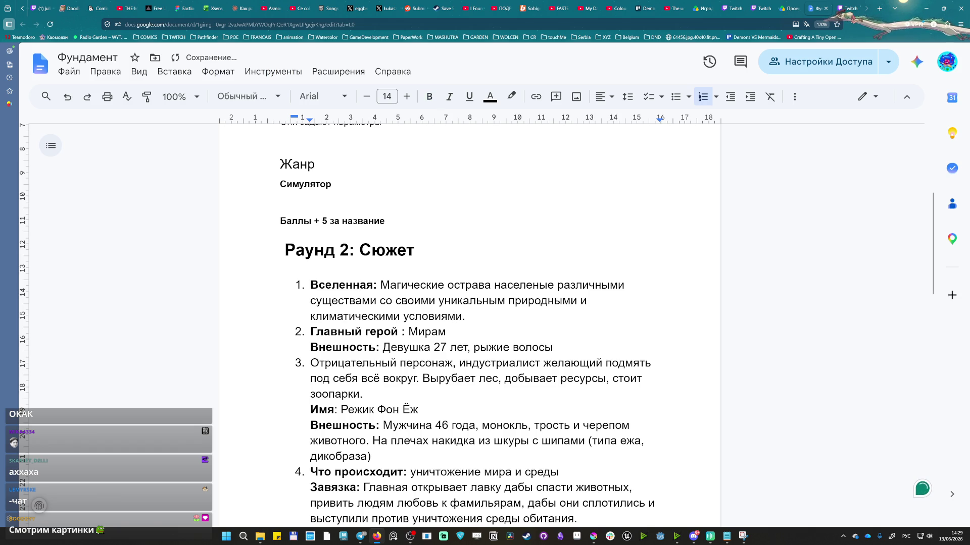
left_click(479, 285)
key("BackSpace")
key("BackSpace")
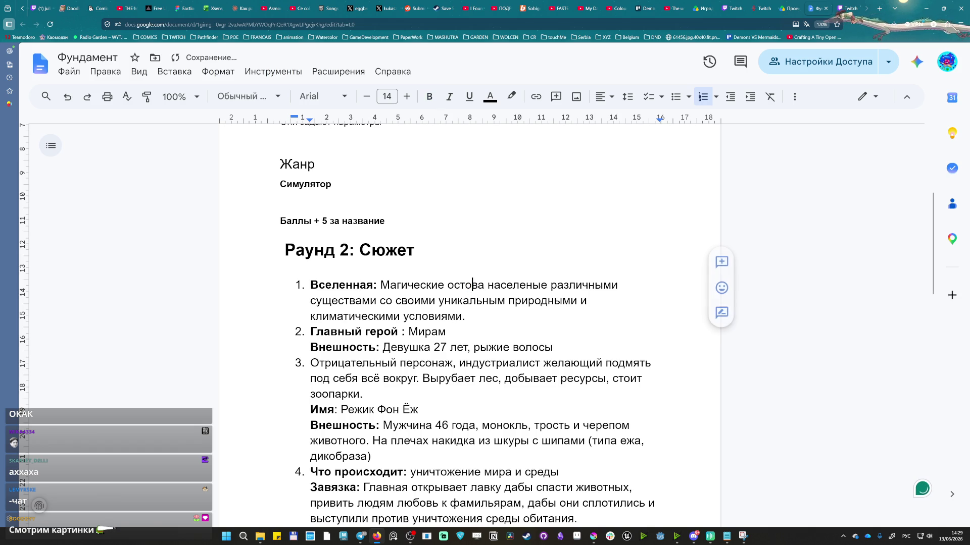
type("род")
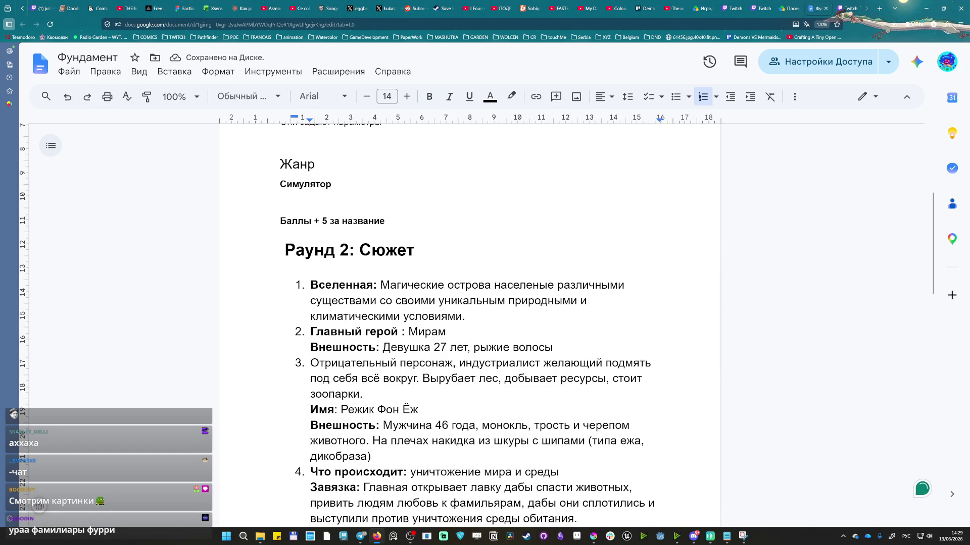
type("н")
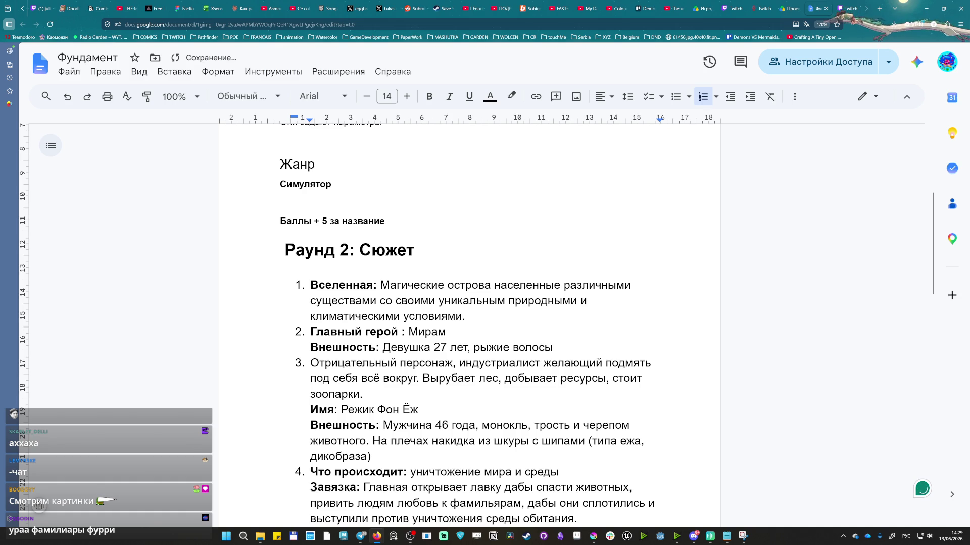
left_click_drag(471, 301, 466, 317)
left_click(470, 301)
mouse_move(311, 332)
left_mouse_down()
mouse_move(448, 331)
mouse_move(477, 348)
mouse_move(283, 270)
left_mouse_up()
left_click(447, 332)
left_click(448, 332)
left_click(557, 347)
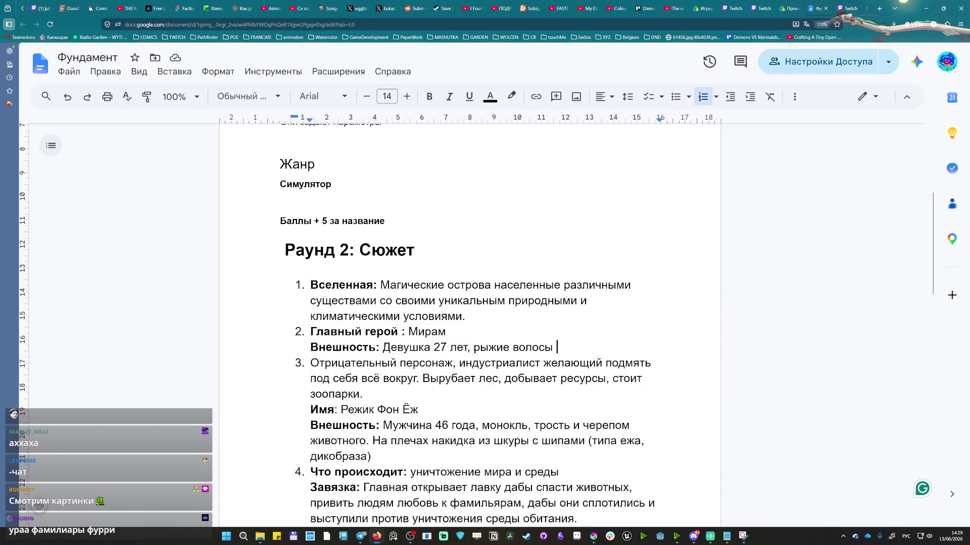
scroll(556, 347, "down", 1)
mouse_move(412, 304)
left_mouse_down()
mouse_move(643, 319)
mouse_move(372, 335)
mouse_move(303, 191)
mouse_move(578, 460)
mouse_move(478, 475)
left_mouse_up()
left_click(368, 336)
left_click(280, 209)
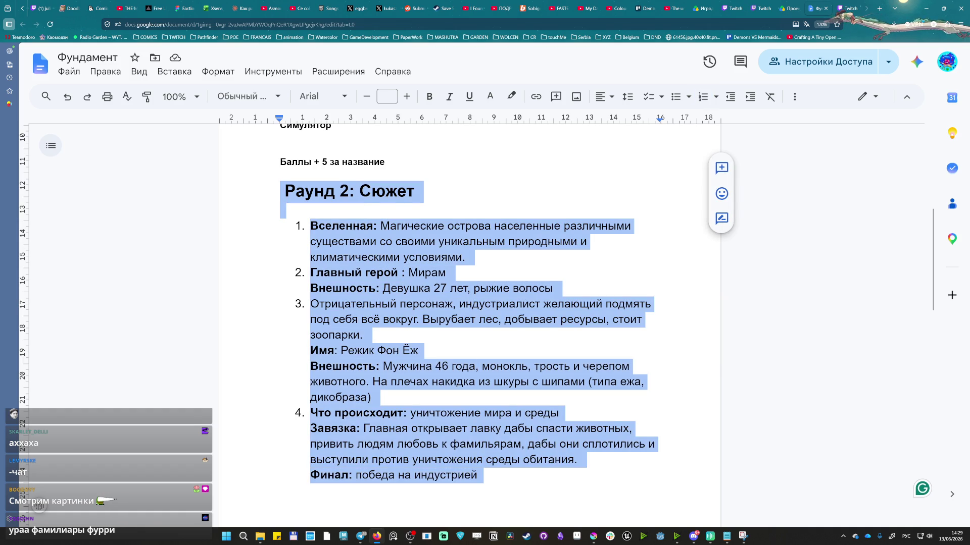
left_click(494, 382)
left_click_drag(340, 351, 418, 351)
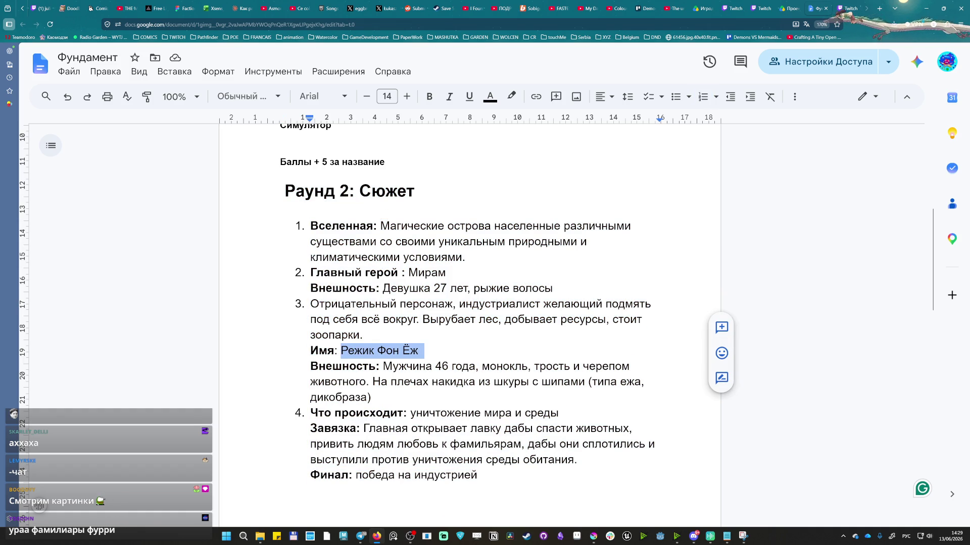
left_click(419, 351)
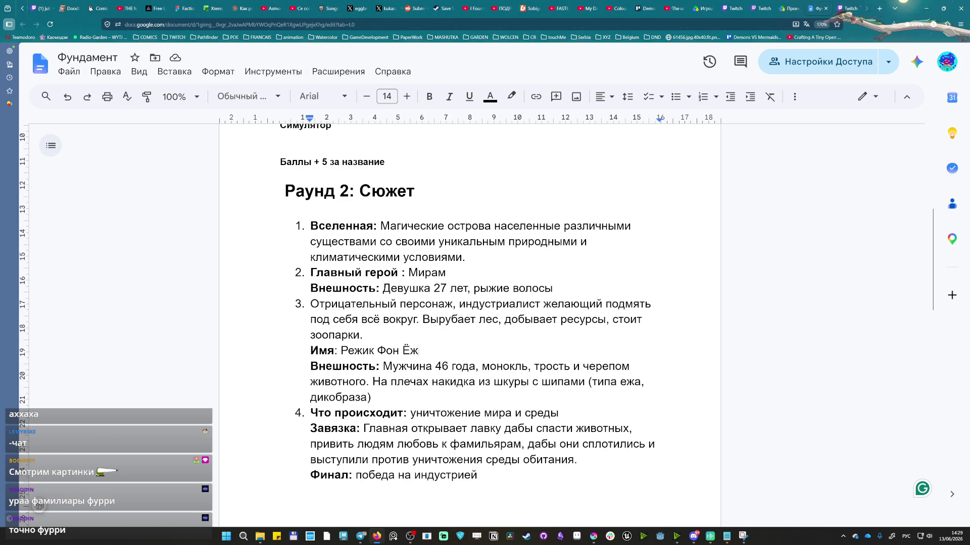
mouse_move(383, 366)
left_mouse_down()
mouse_move(364, 382)
mouse_move(372, 397)
left_mouse_up()
left_click(371, 396)
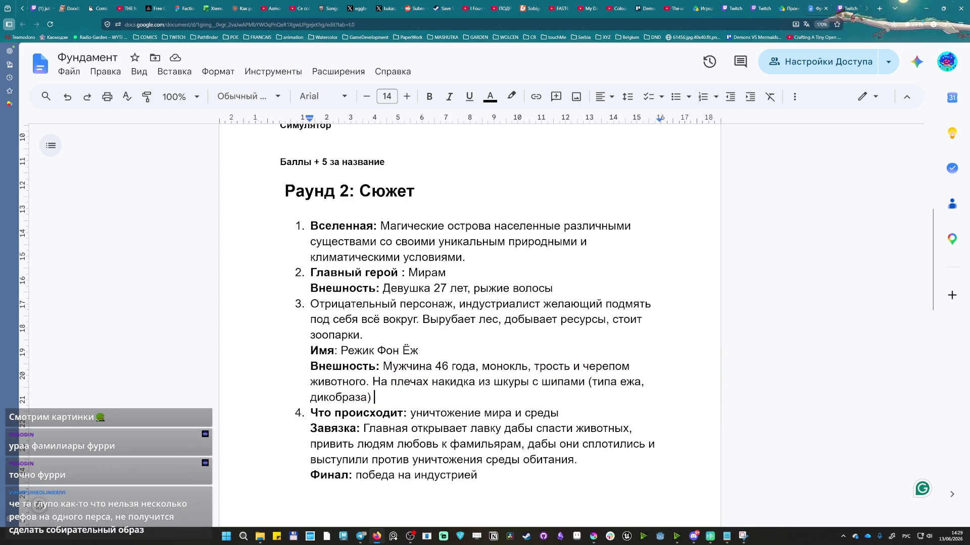
left_click_drag(592, 381, 558, 412)
left_click(374, 397)
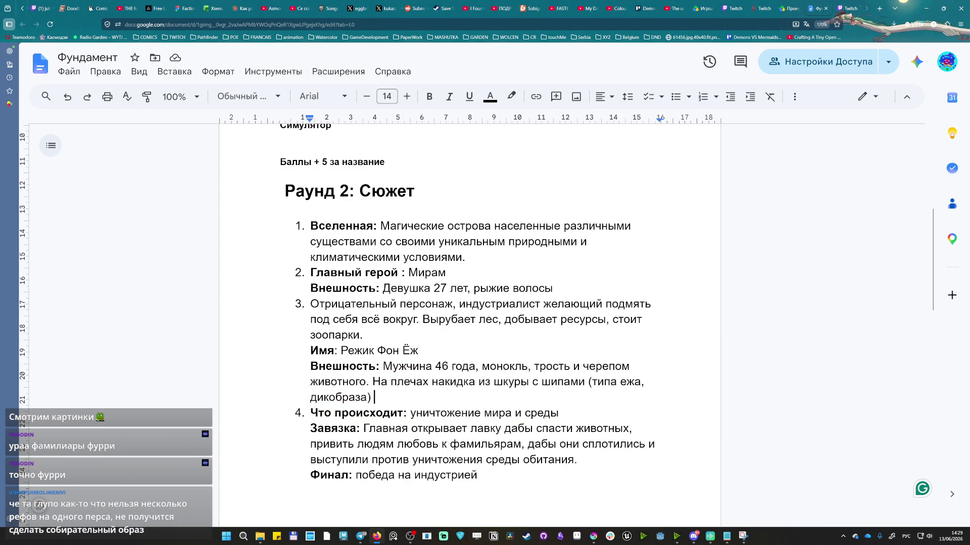
scroll(470, 303, "down", 1)
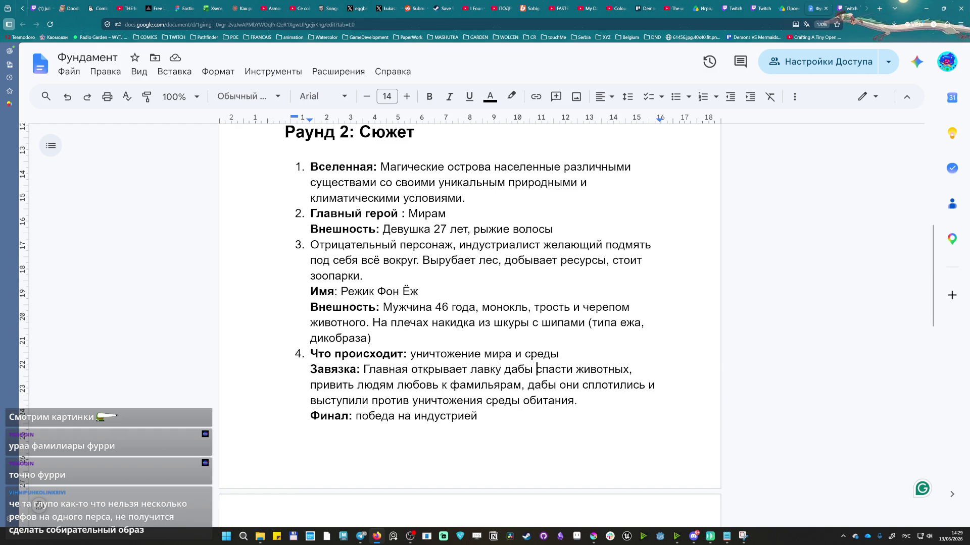
left_click_drag(536, 368, 502, 370)
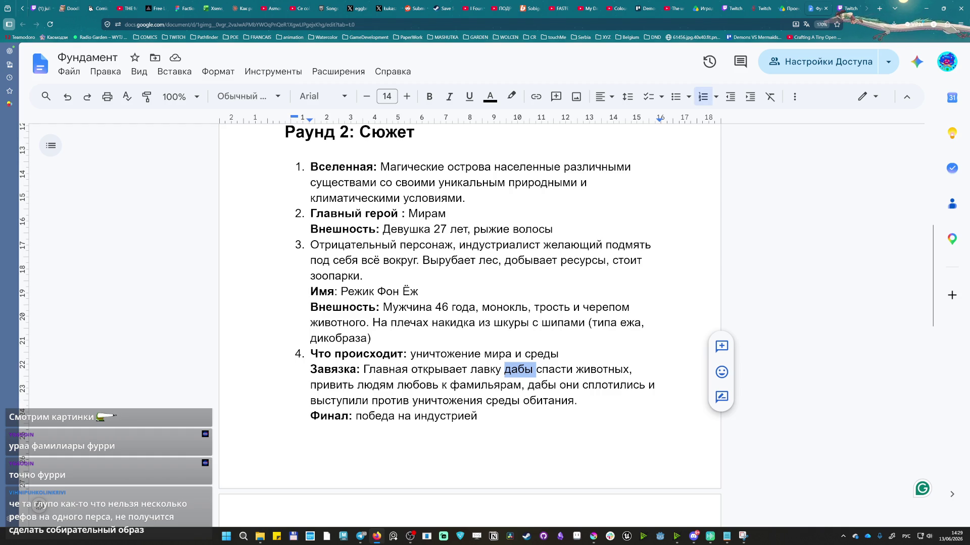
left_click(549, 385)
left_click_drag(535, 370, 478, 369)
left_click(477, 370)
left_click_drag(390, 369, 581, 401)
left_click(580, 401)
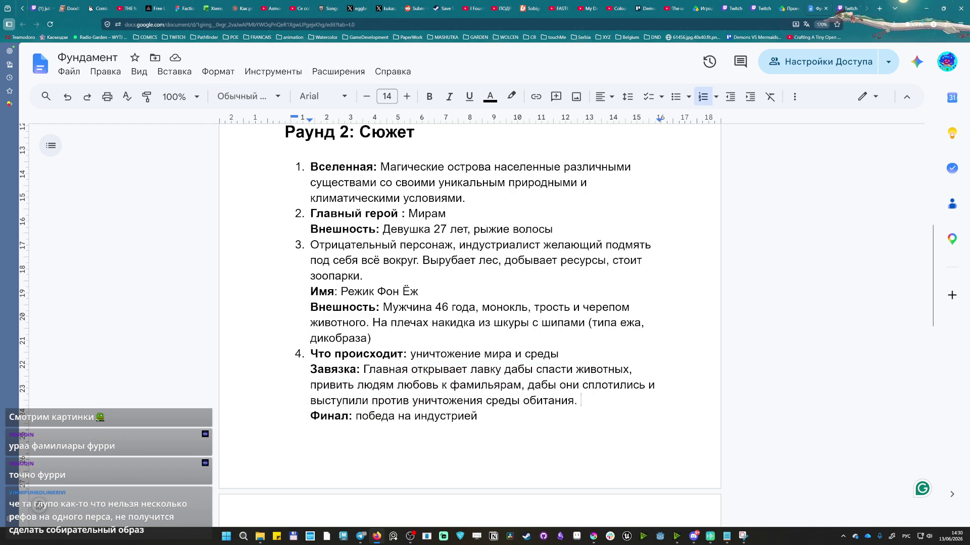
left_click_drag(364, 369, 482, 416)
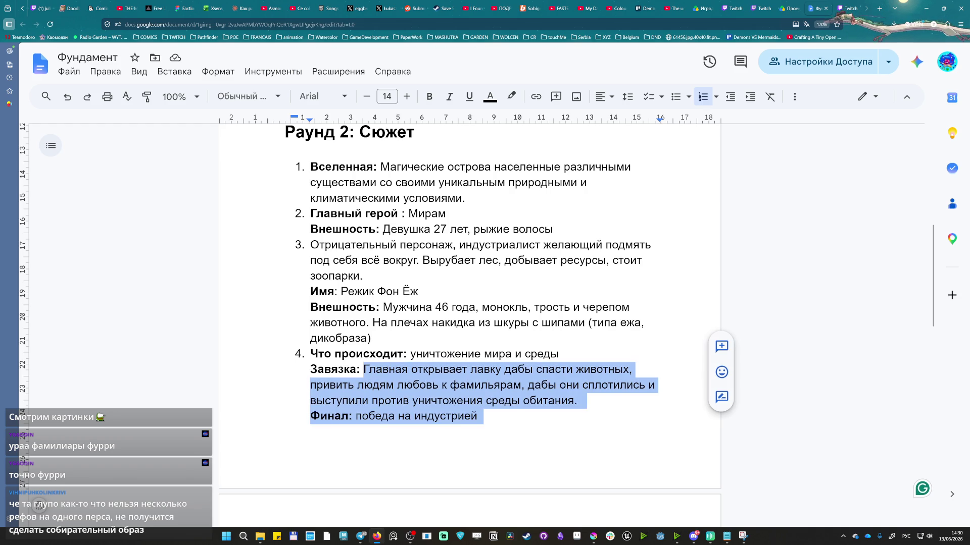
left_click(483, 416)
left_click(580, 401)
mouse_move(581, 401)
left_mouse_down()
mouse_move(576, 369)
mouse_move(588, 401)
left_mouse_up()
key("Up")
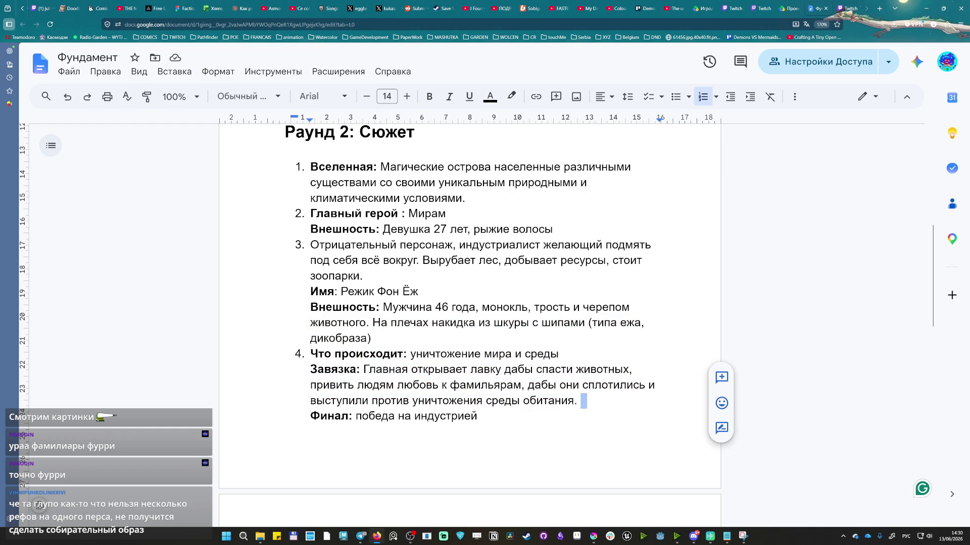
key("Left")
scroll(329, 226, "down", 5)
scroll(329, 225, "up", 4)
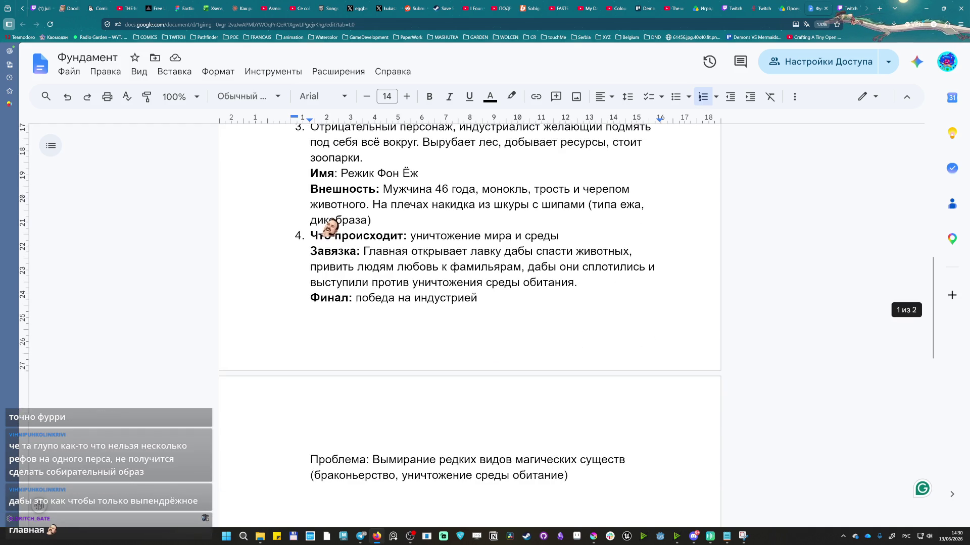
double_click(402, 460)
double_click(312, 444)
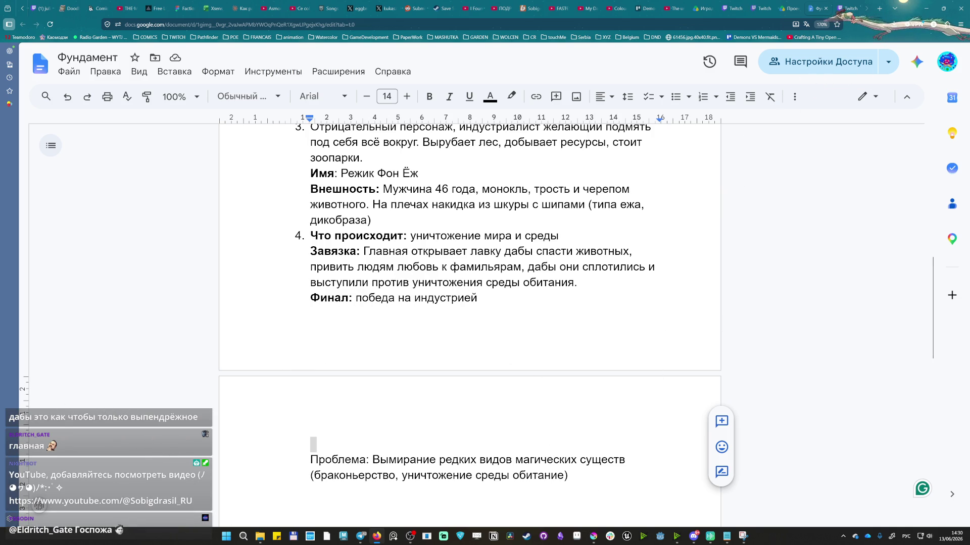
left_click(877, 8)
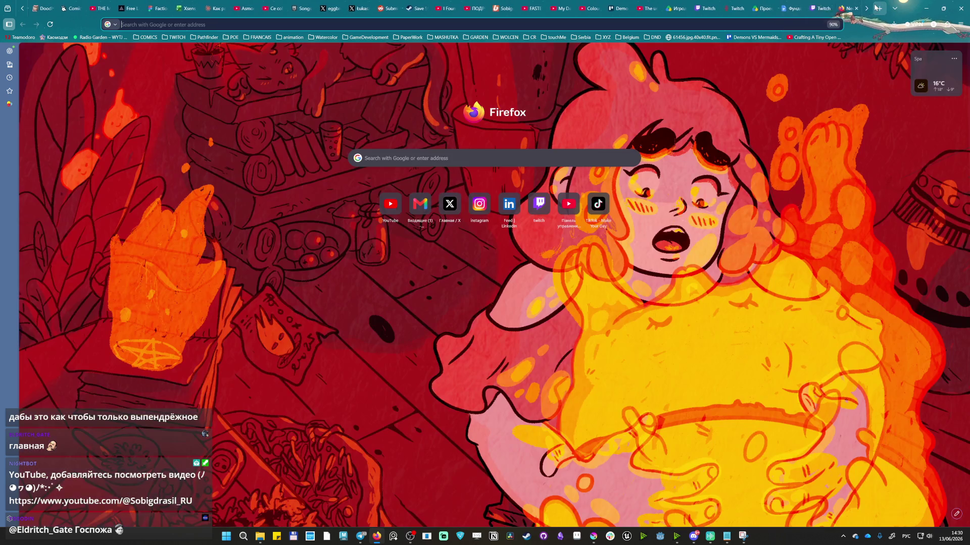
type("зшт")
Go to pinterest.com in the new tab after switching to English typing.
key("BackSpace")
key("BackSpace")
key("BackSpace")
key("alt+shift")
type("pinterest.com")
key("Return")
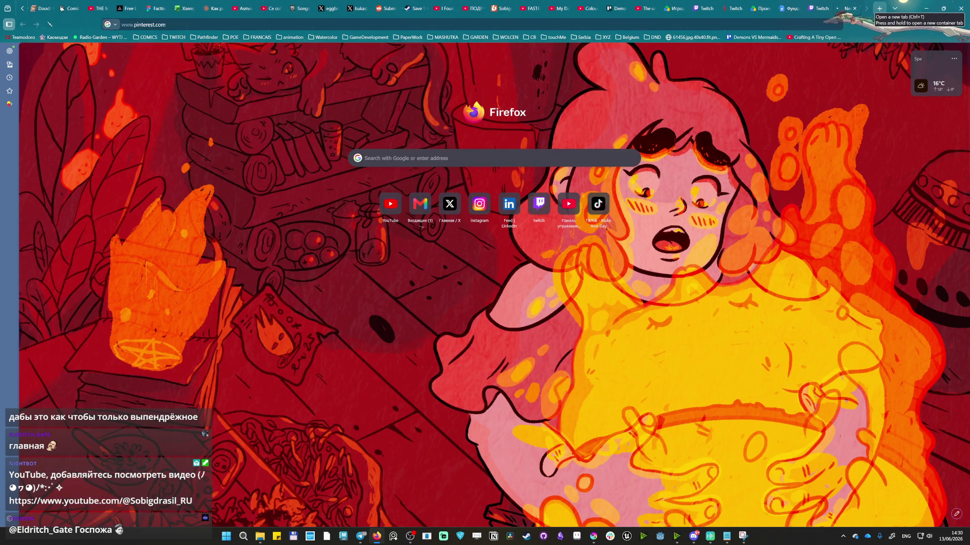
Switch over to the Twitch stream manager tab via the document tab.
left_click(788, 8)
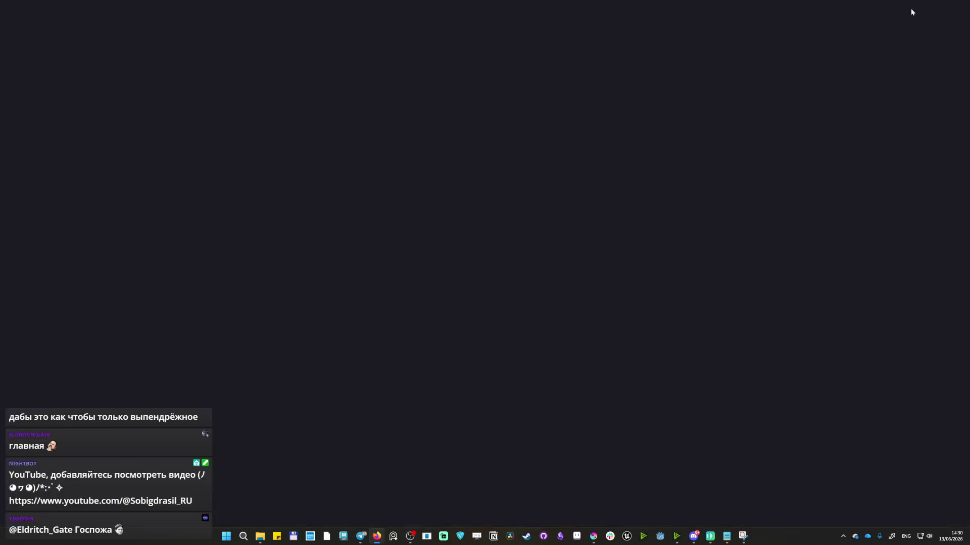
left_click(823, 7)
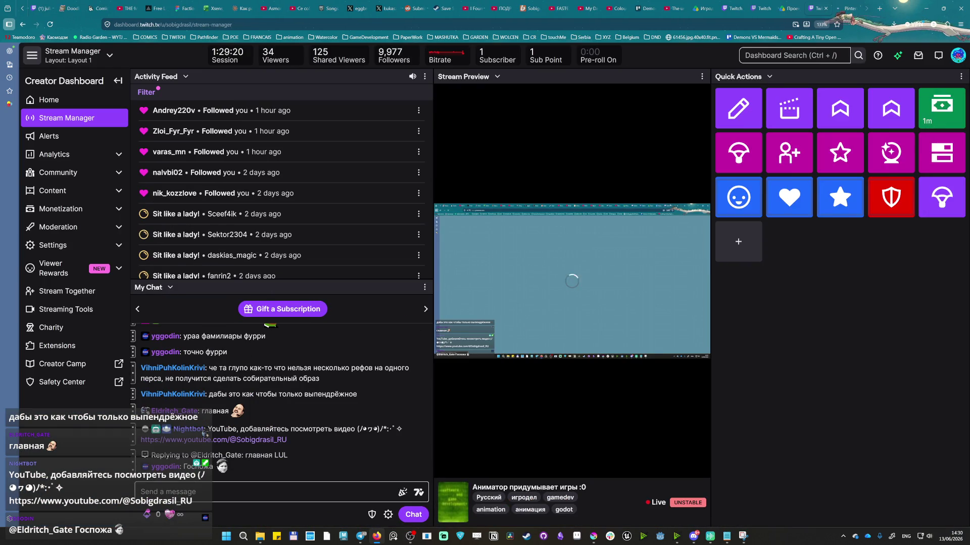
Alt+Tab through Discord to bring the Фундамент document window forward.
key("alt+Tab")
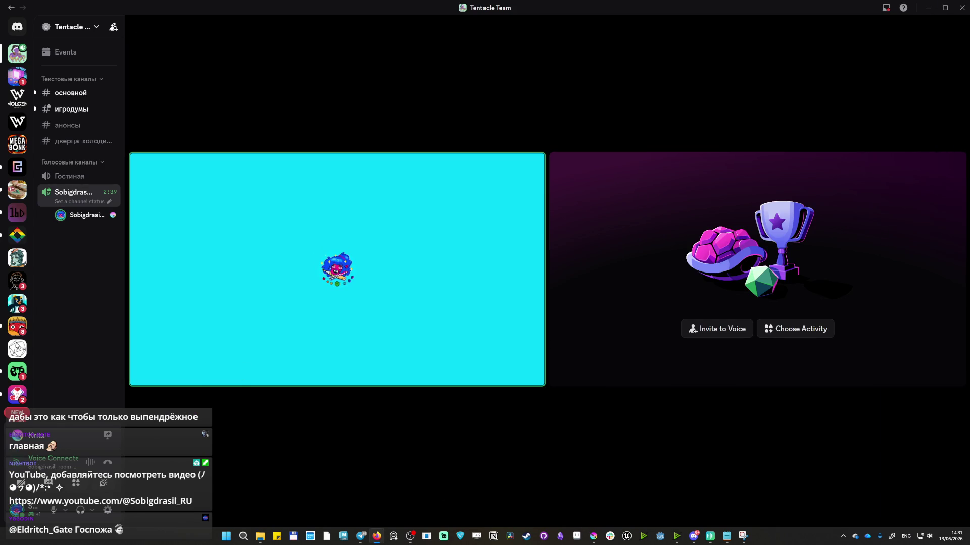
key("alt+Tab")
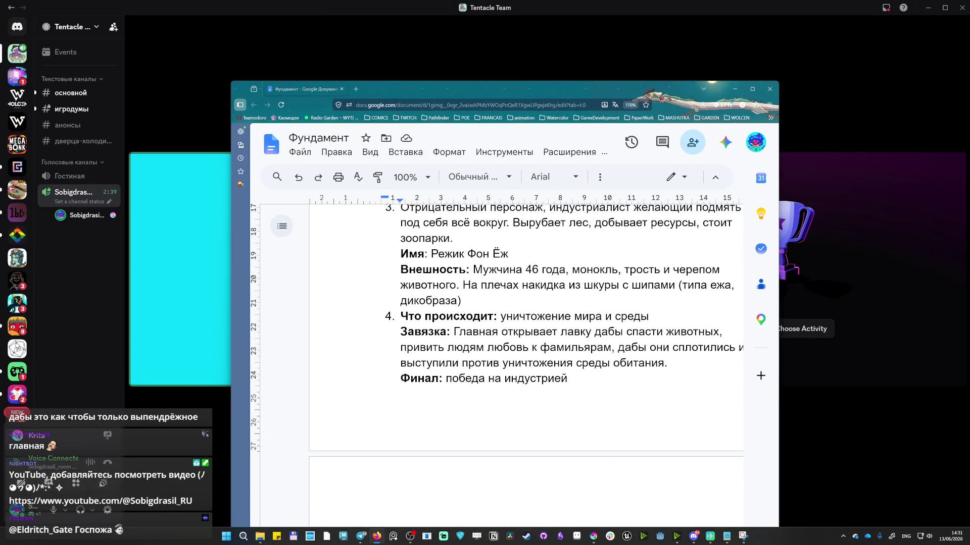
Snap Pinterest to the right half and the document to the left half.
key("alt+Tab")
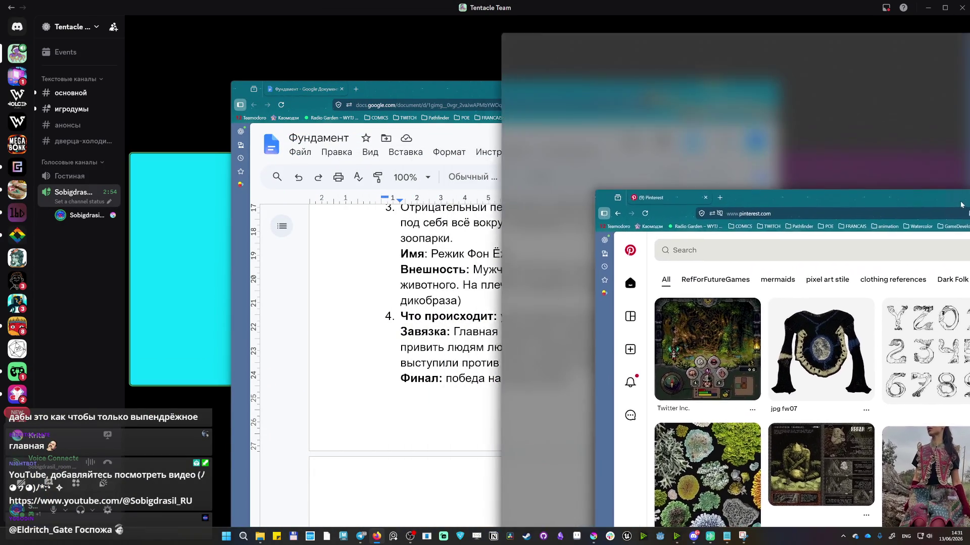
left_click_drag(758, 152, 968, 199)
left_click(269, 76)
scroll(265, 303, "up", 3)
scroll(265, 303, "down", 2)
scroll(206, 434, "down", 3)
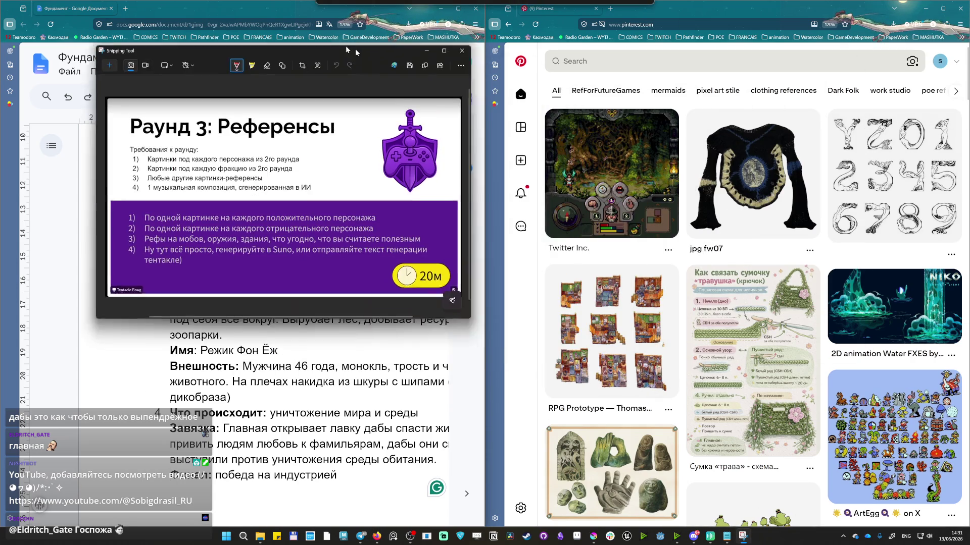
Place the Раунд 3 slide screenshot top-left and fit the document window beneath it.
mouse_move(371, 35)
left_mouse_down()
mouse_move(410, 14)
mouse_move(523, 55)
left_mouse_up()
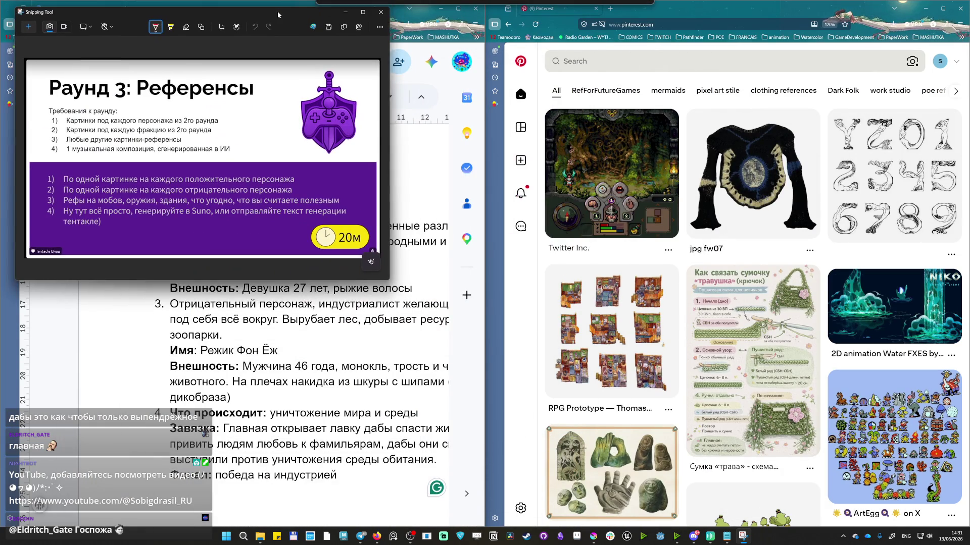
left_click_drag(524, 55, 289, 6)
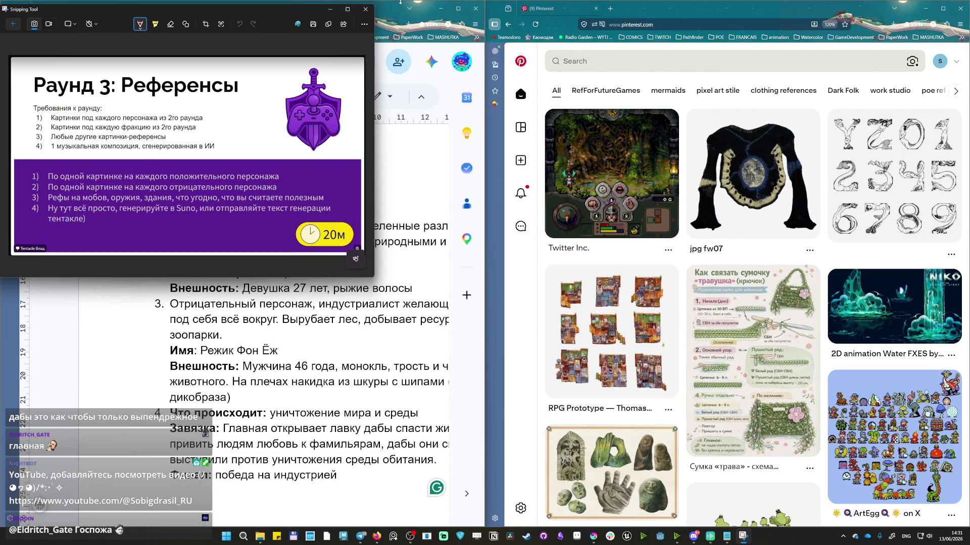
left_click_drag(397, 0, 396, 212)
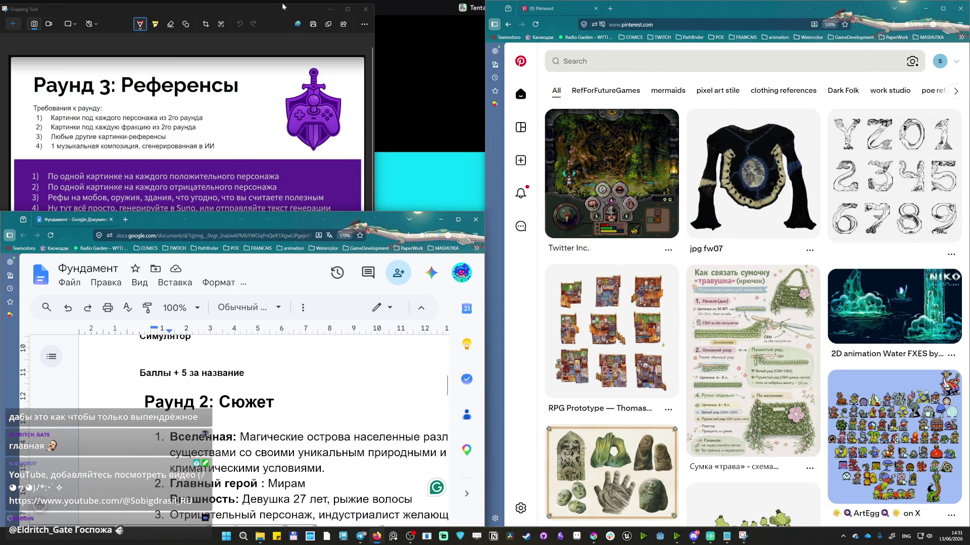
left_click(283, 10)
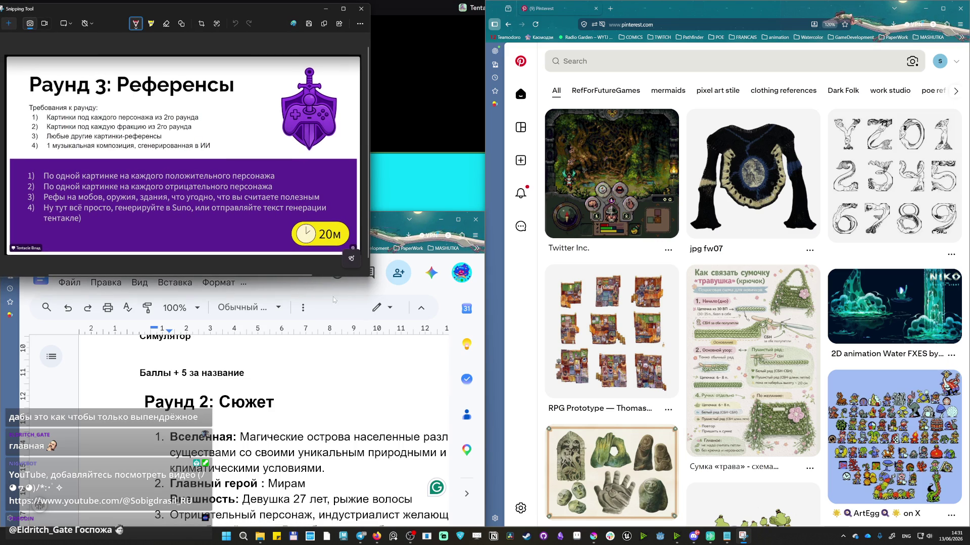
left_click(425, 224)
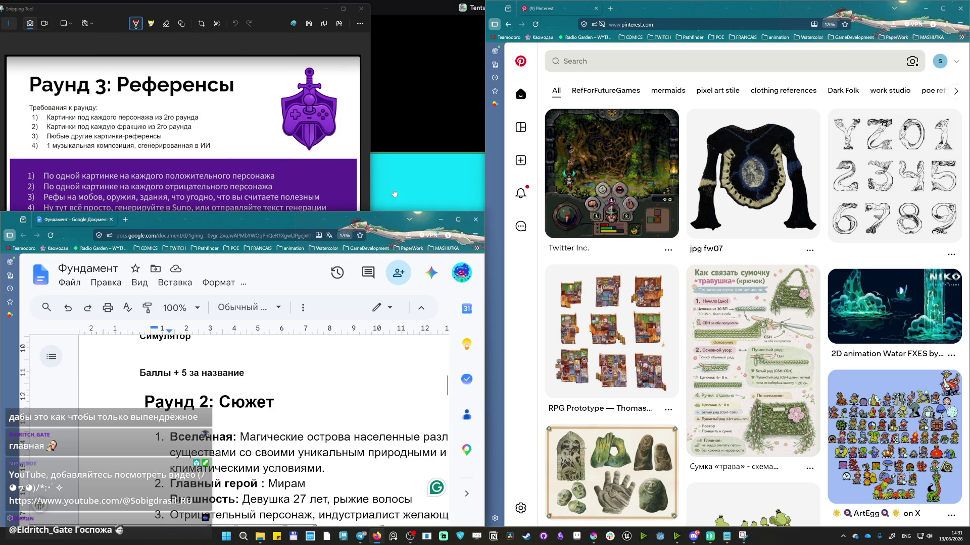
left_click_drag(373, 212, 373, 152)
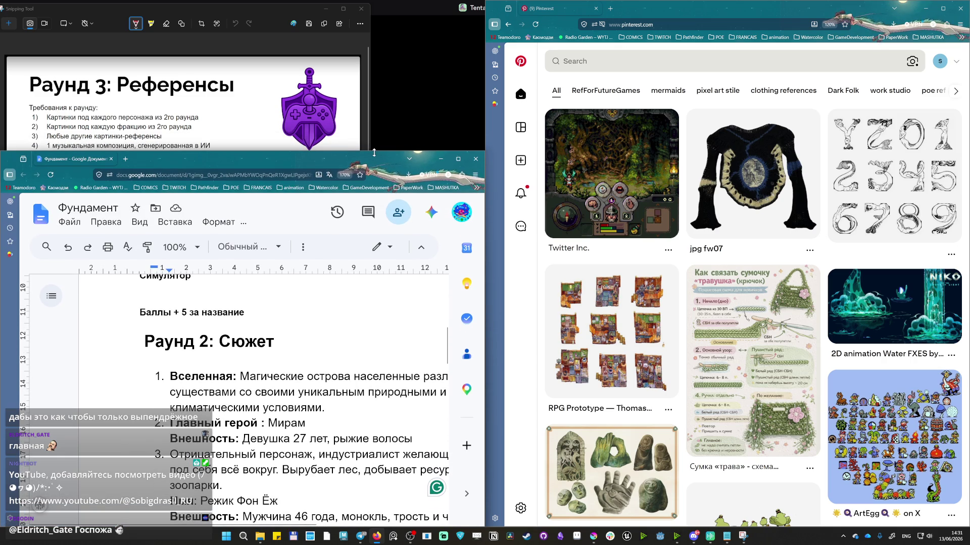
scroll(204, 434, "up", 2)
scroll(204, 434, "down", 3)
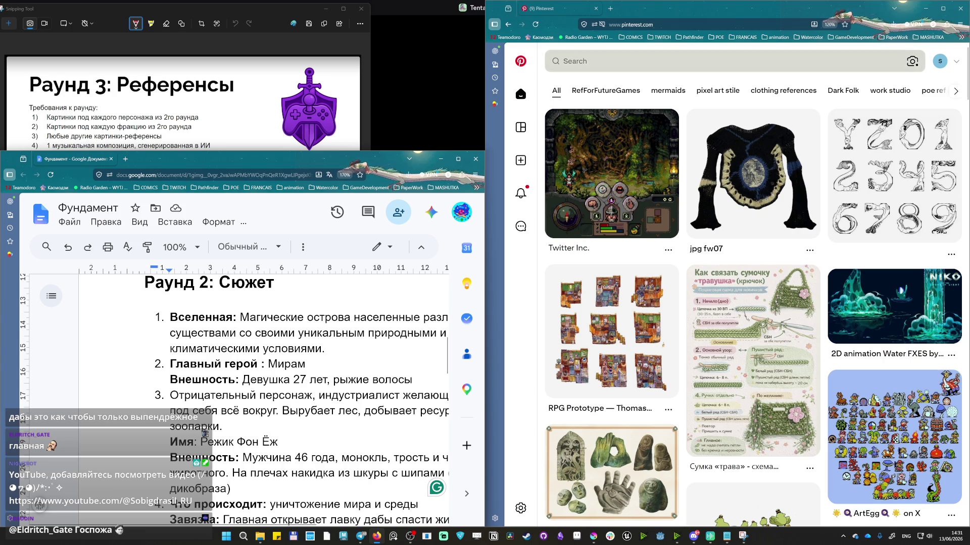
left_click(682, 61)
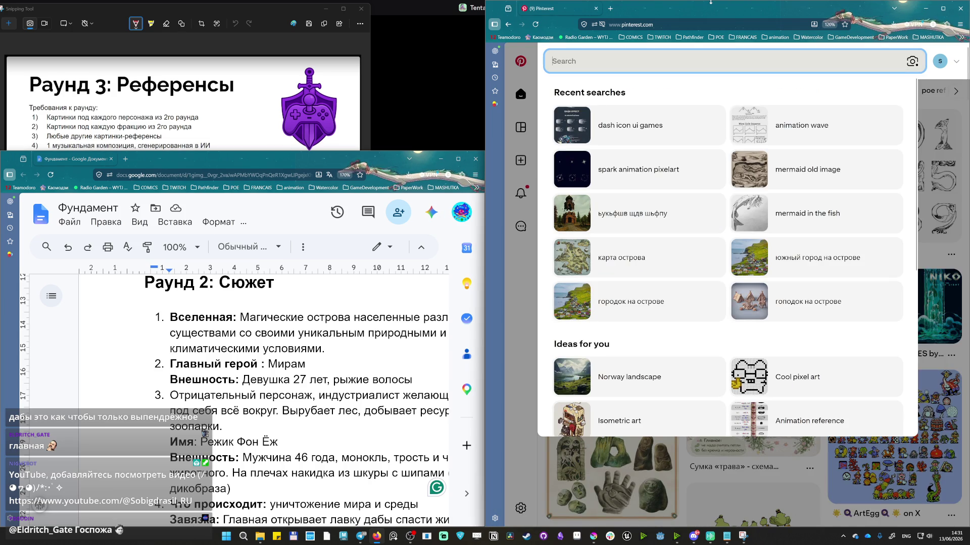
type("ауьф")
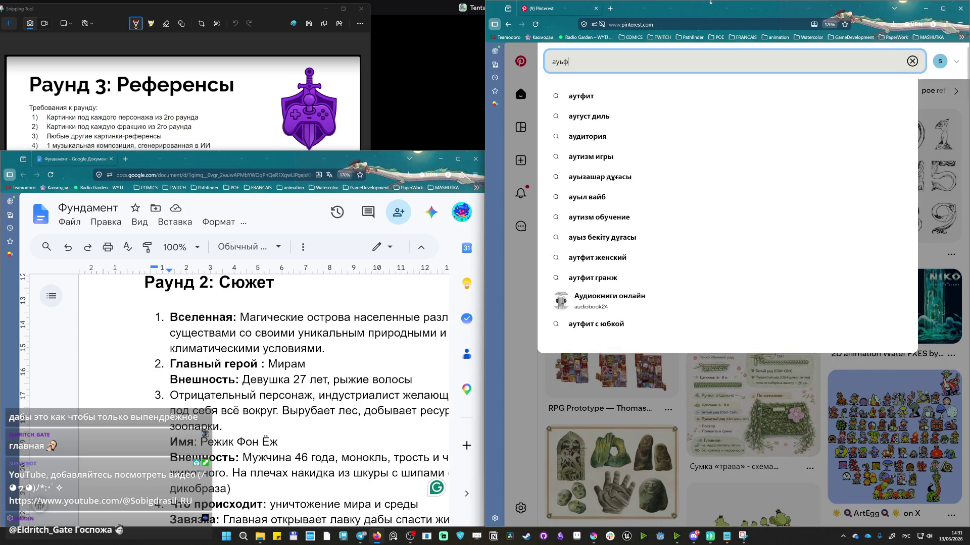
key("BackSpace")
key("BackSpace")
key("alt+shift")
type("witch re")
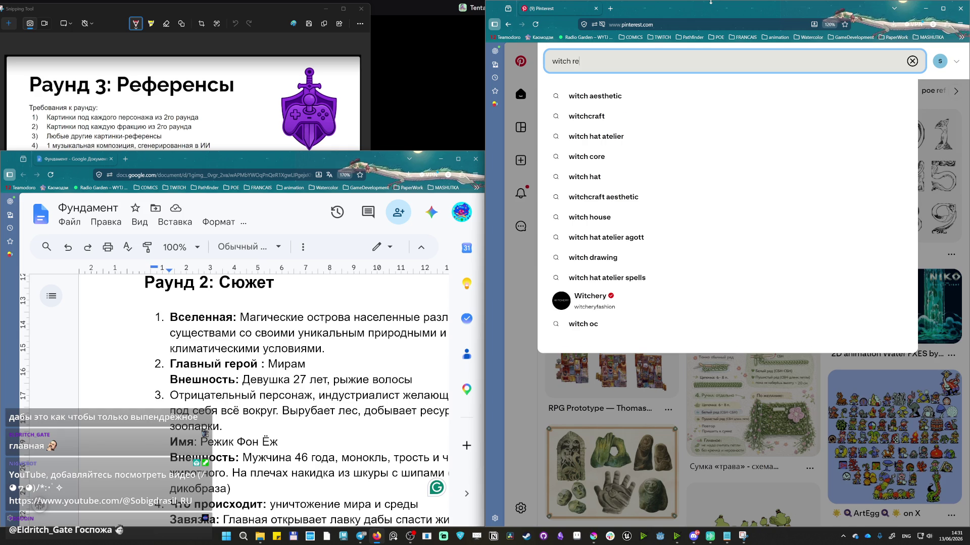
key("BackSpace")
type("ad h")
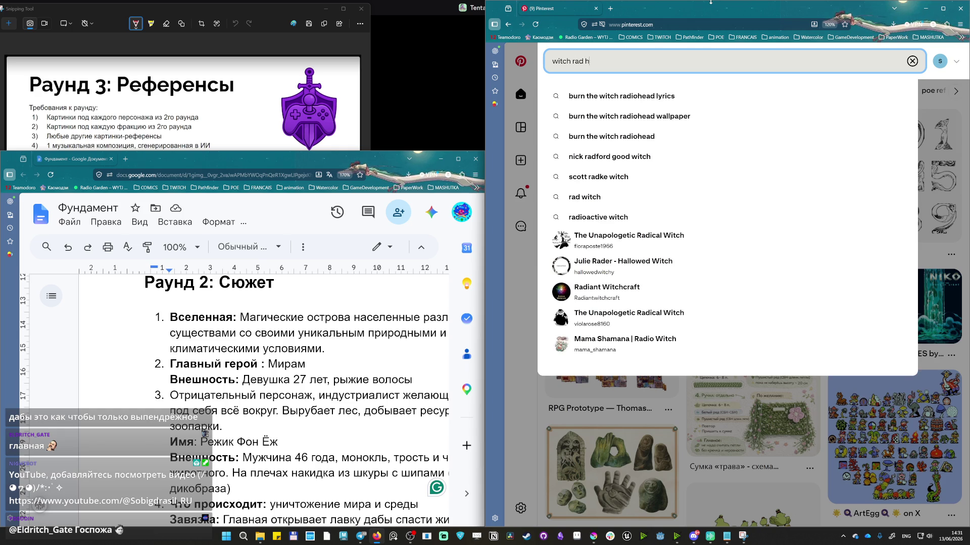
type("air")
key("Return")
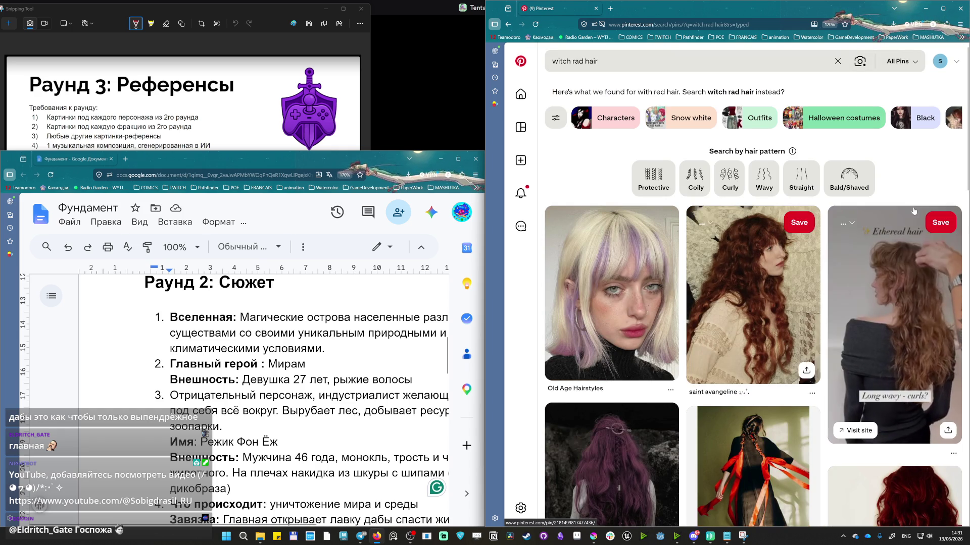
scroll(765, 227, "down", 2)
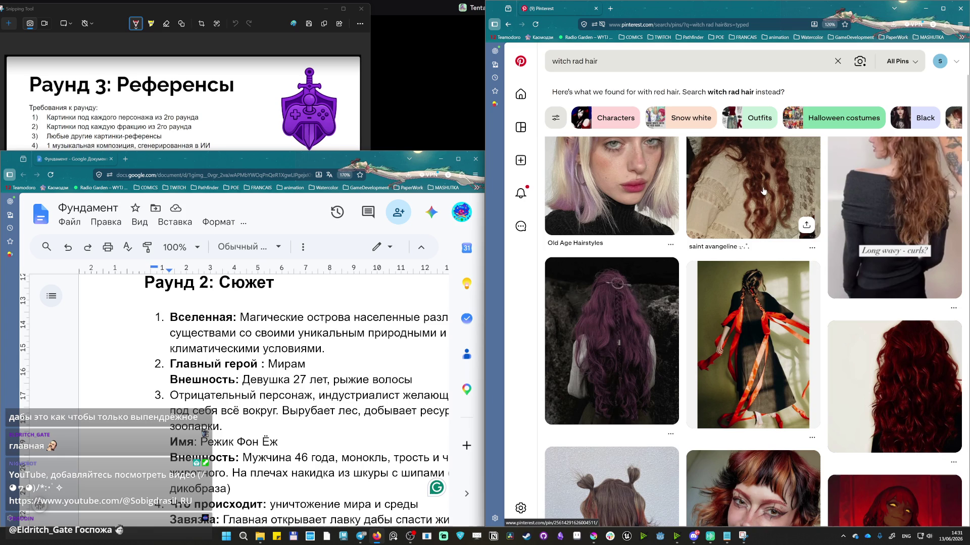
scroll(759, 231, "down", 2)
scroll(720, 258, "down", 2)
scroll(666, 288, "down", 2)
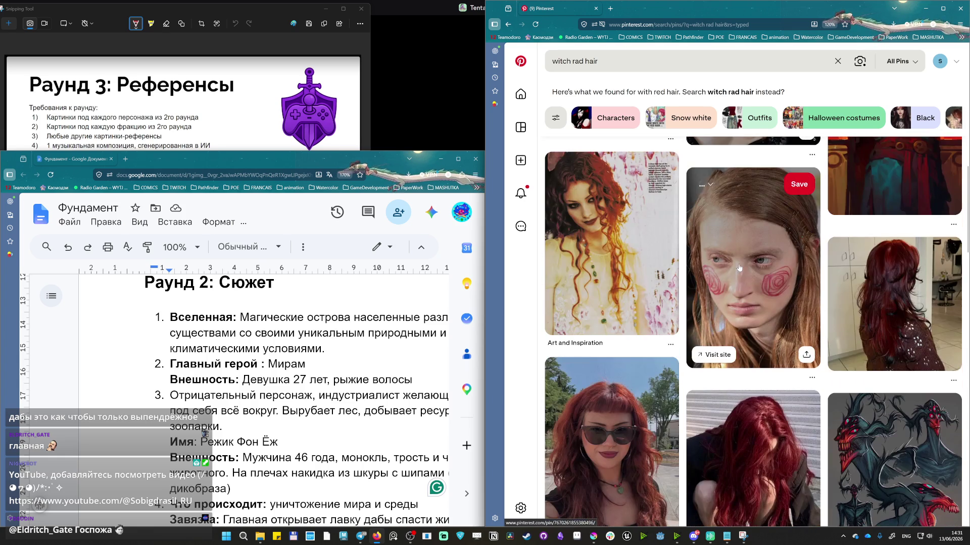
scroll(651, 299, "down", 2)
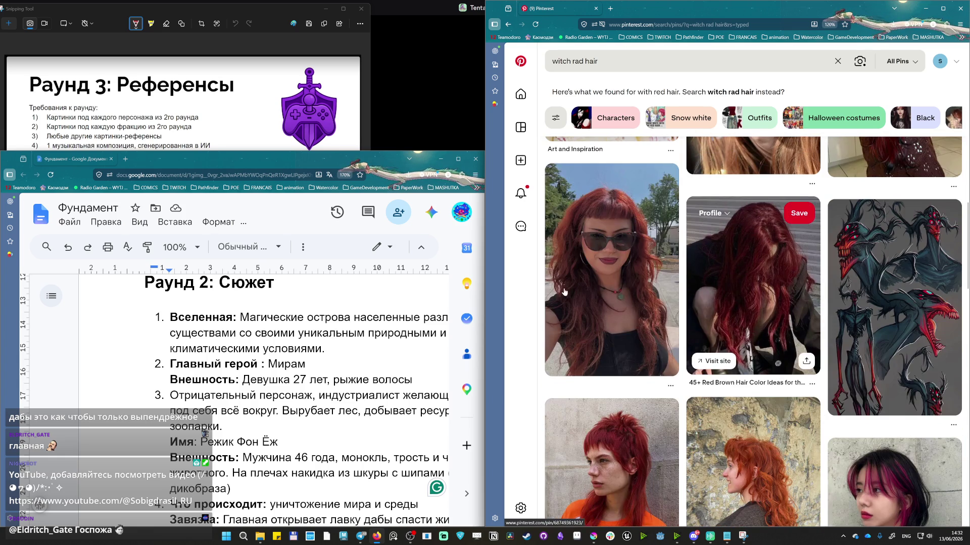
scroll(682, 293, "down", 2)
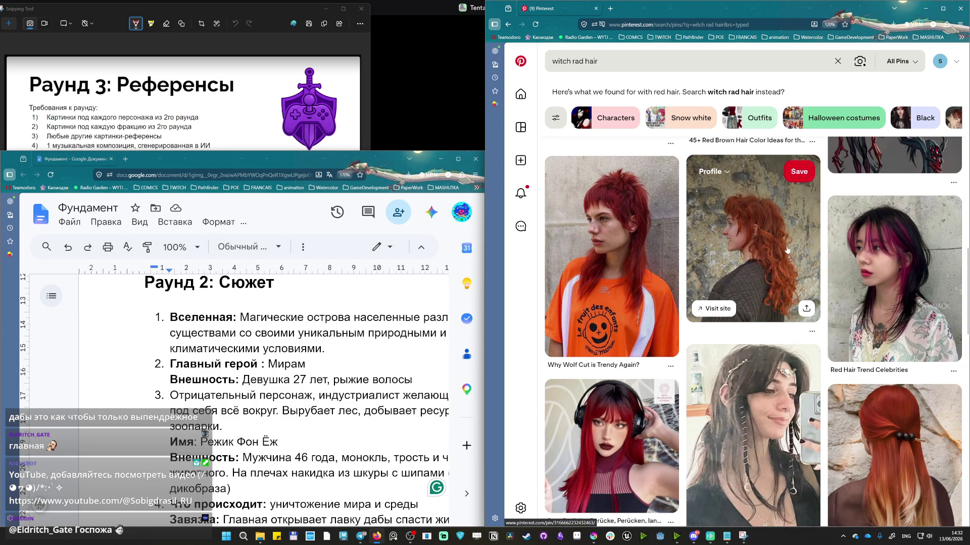
scroll(802, 289, "down", 4)
scroll(709, 383, "down", 2)
scroll(705, 363, "down", 1)
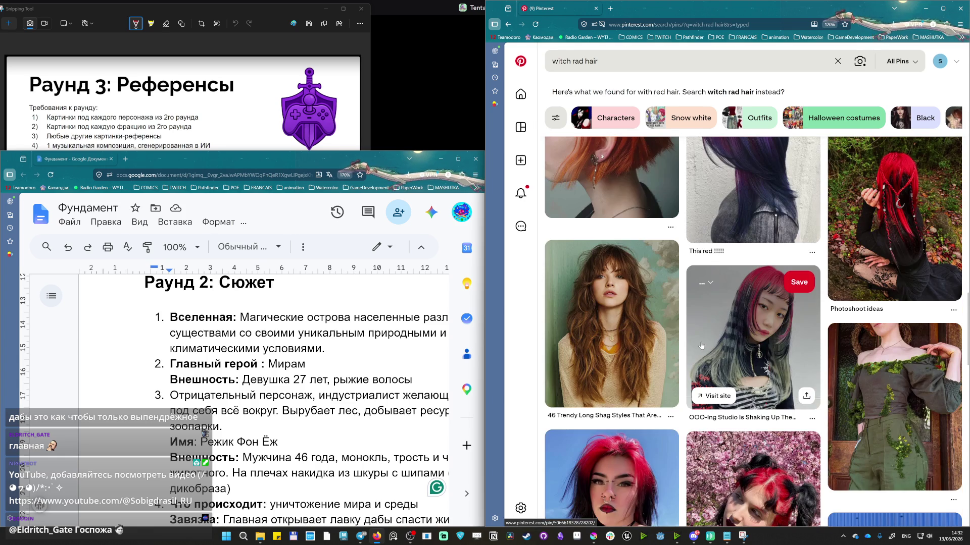
scroll(677, 285, "down", 3)
scroll(630, 307, "down", 3)
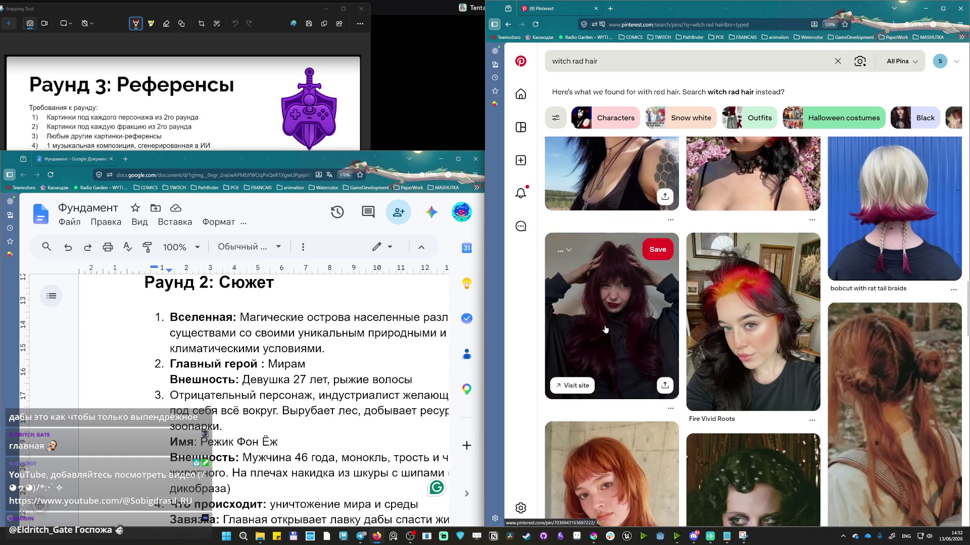
scroll(682, 287, "down", 3)
scroll(701, 280, "down", 3)
scroll(682, 291, "down", 3)
scroll(668, 302, "down", 3)
scroll(668, 302, "down", 3)
scroll(675, 305, "down", 3)
scroll(683, 308, "down", 3)
scroll(697, 313, "down", 3)
scroll(705, 303, "up", 4)
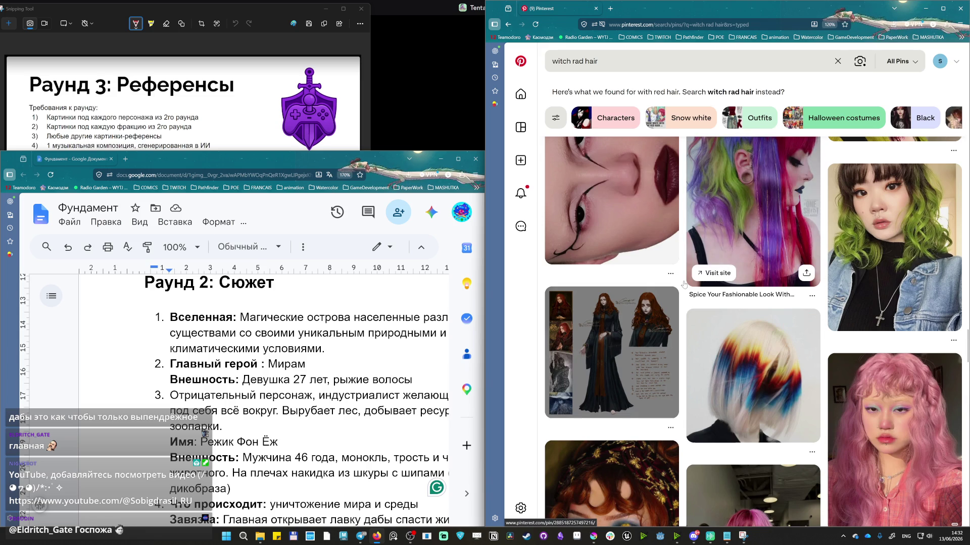
Open the red-haired witch character-sheet pin, then a fresh Pinterest tab's search box.
left_click(600, 357)
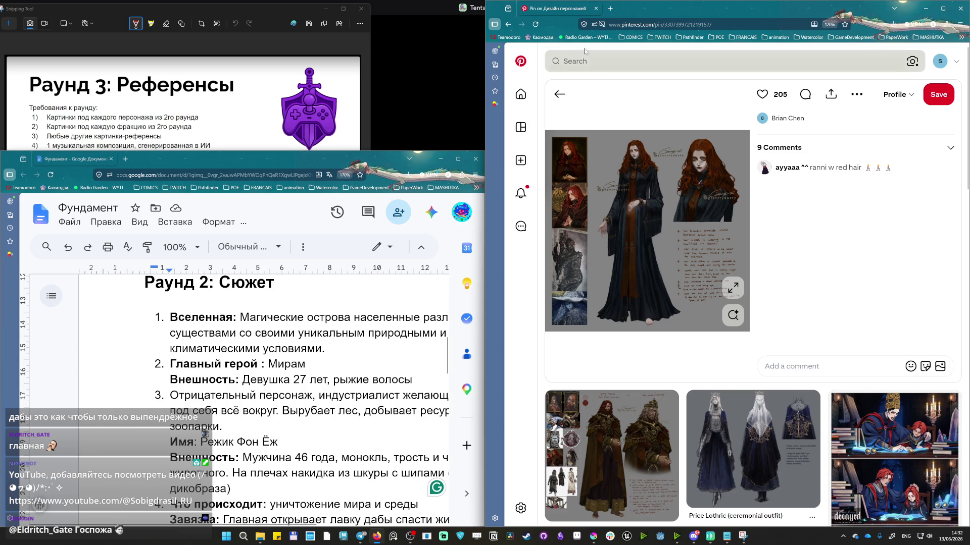
double_click(642, 11)
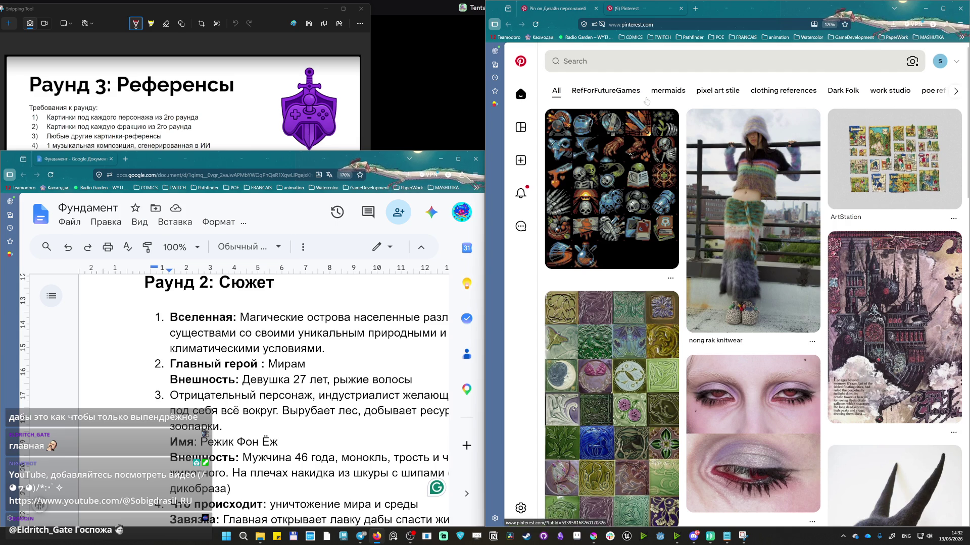
left_click(718, 62)
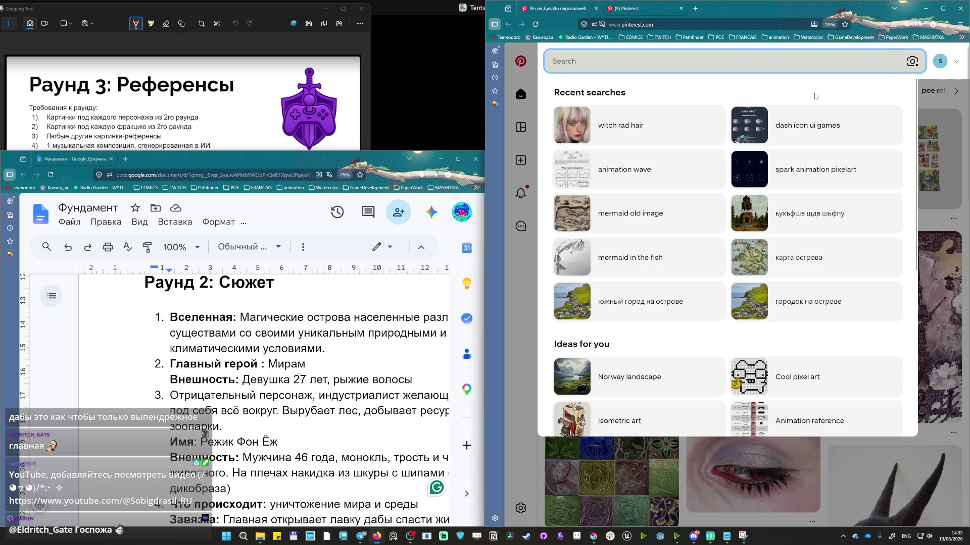
type("female")
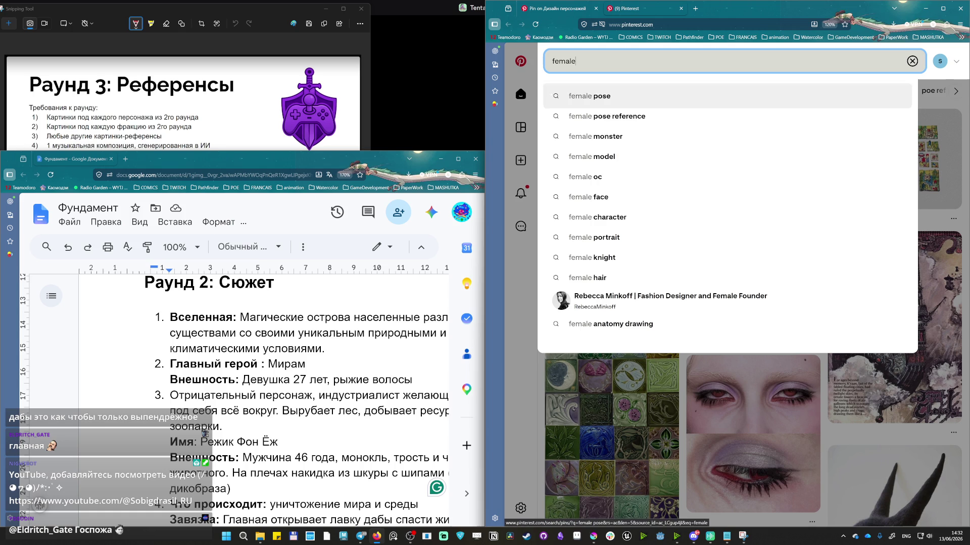
type(" witch rad hair")
Search Pinterest for 'female witch red hair', correcting the 'rad' typo.
key("Return")
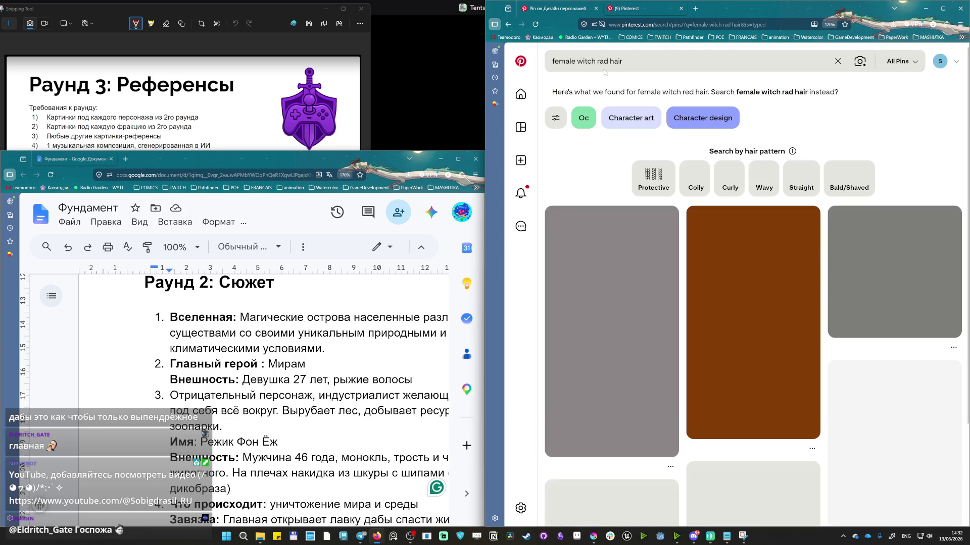
left_click(601, 60)
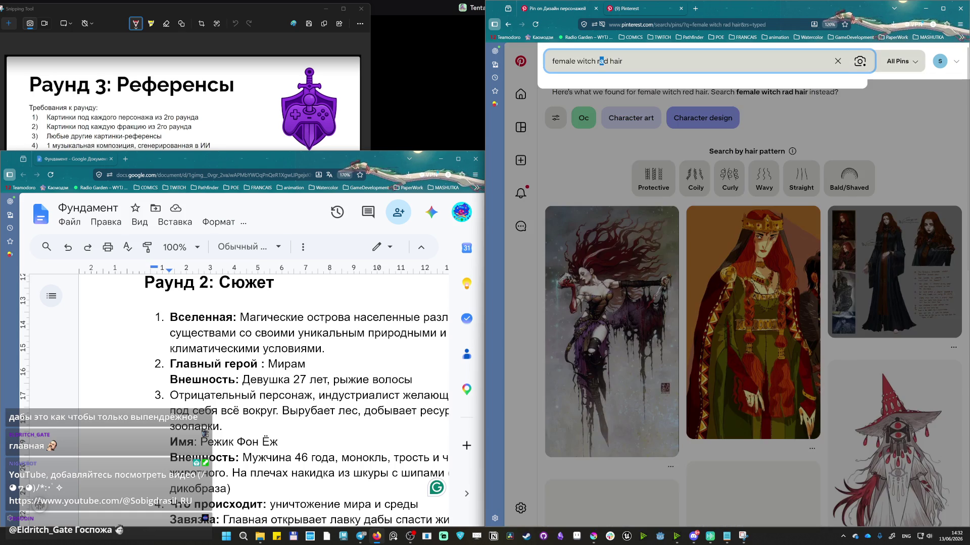
type("e")
key("Return")
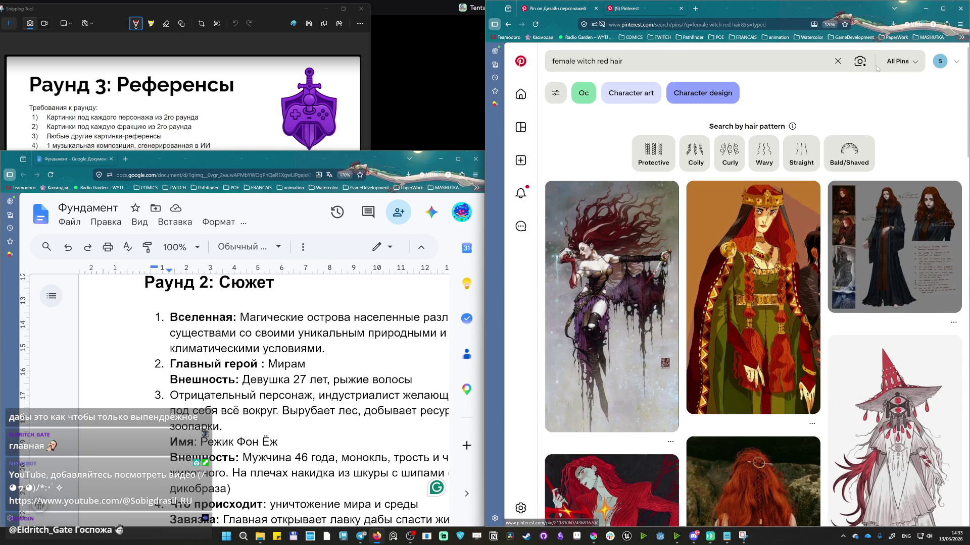
scroll(878, 80, "down", 1)
scroll(875, 144, "down", 3)
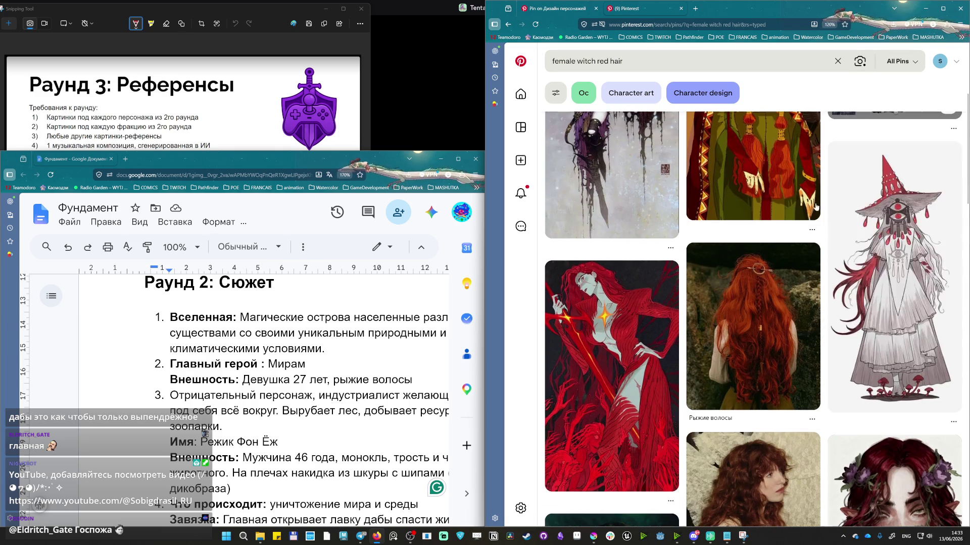
scroll(899, 243, "down", 2)
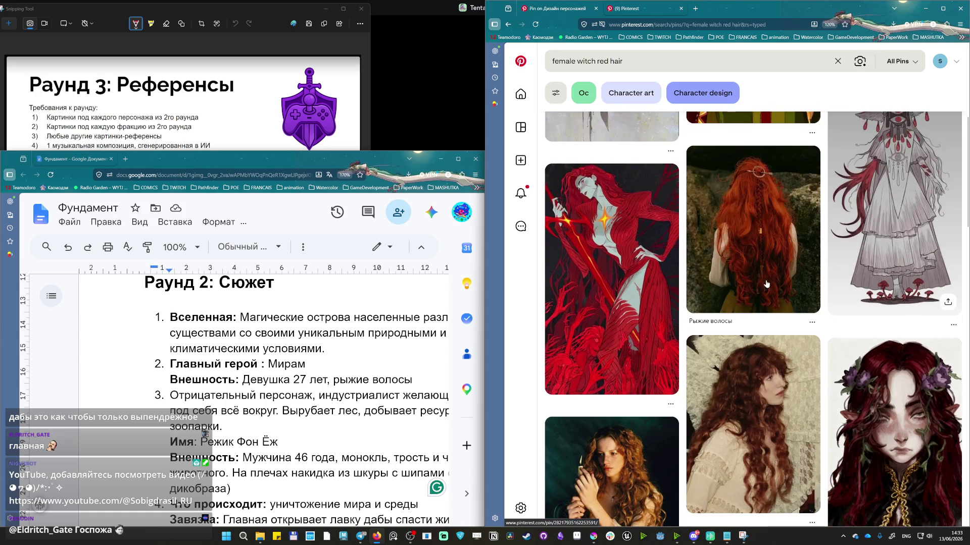
scroll(887, 220, "down", 3)
scroll(879, 195, "down", 3)
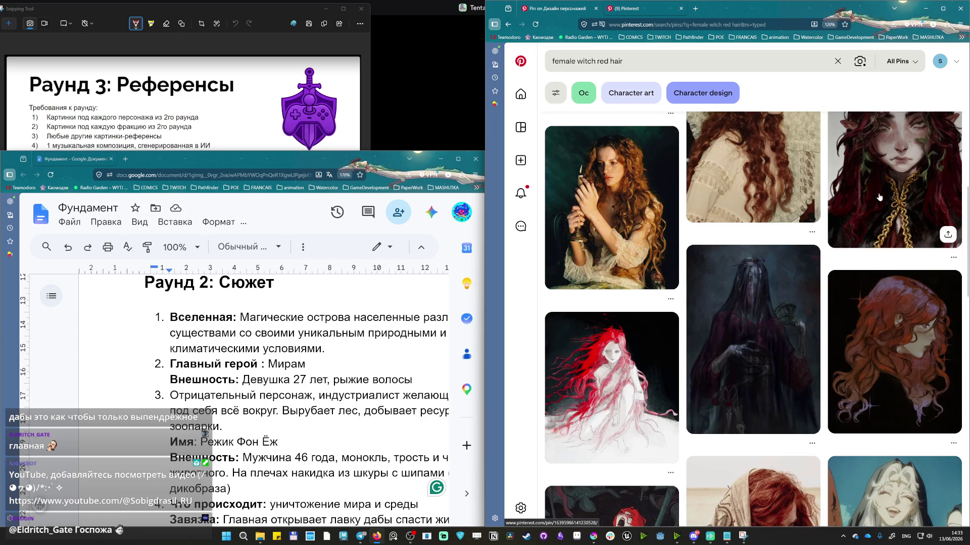
scroll(876, 200, "down", 3)
scroll(867, 206, "down", 3)
scroll(860, 213, "down", 3)
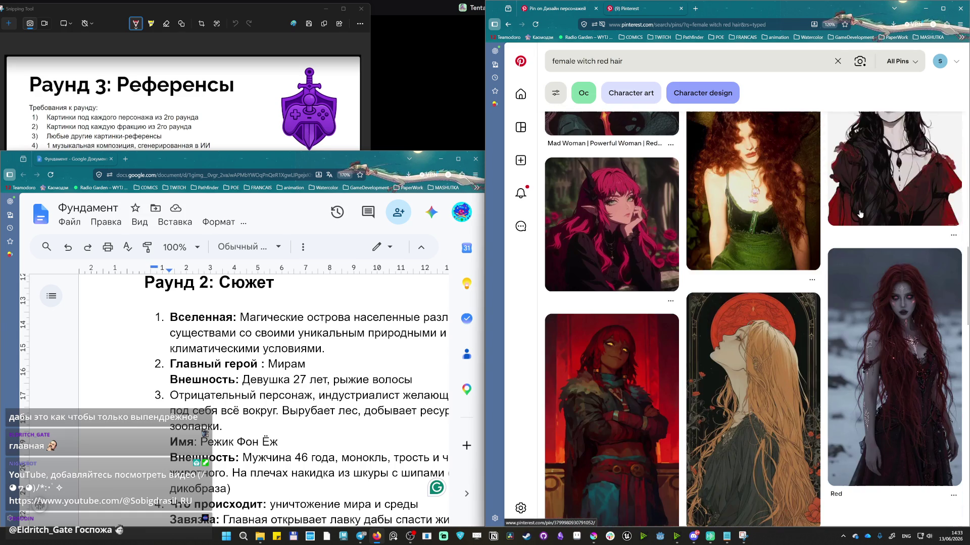
scroll(848, 197, "down", 3)
scroll(818, 144, "down", 3)
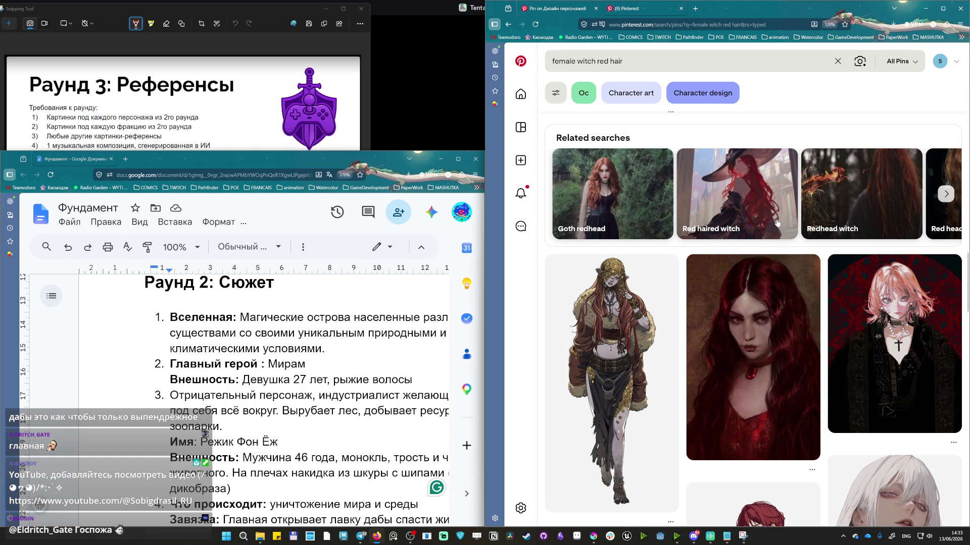
scroll(775, 223, "down", 3)
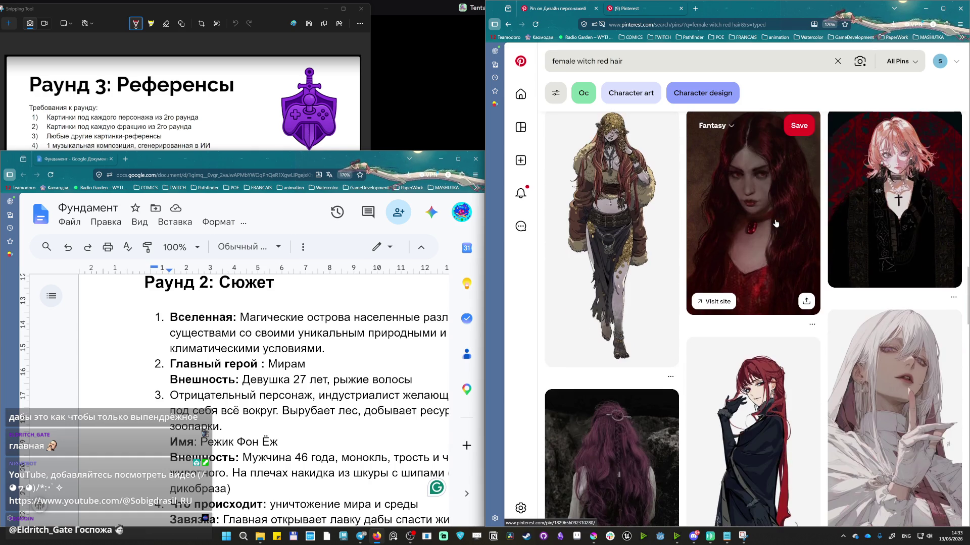
scroll(775, 223, "down", 3)
scroll(772, 225, "down", 3)
scroll(772, 225, "down", 3)
scroll(727, 238, "down", 3)
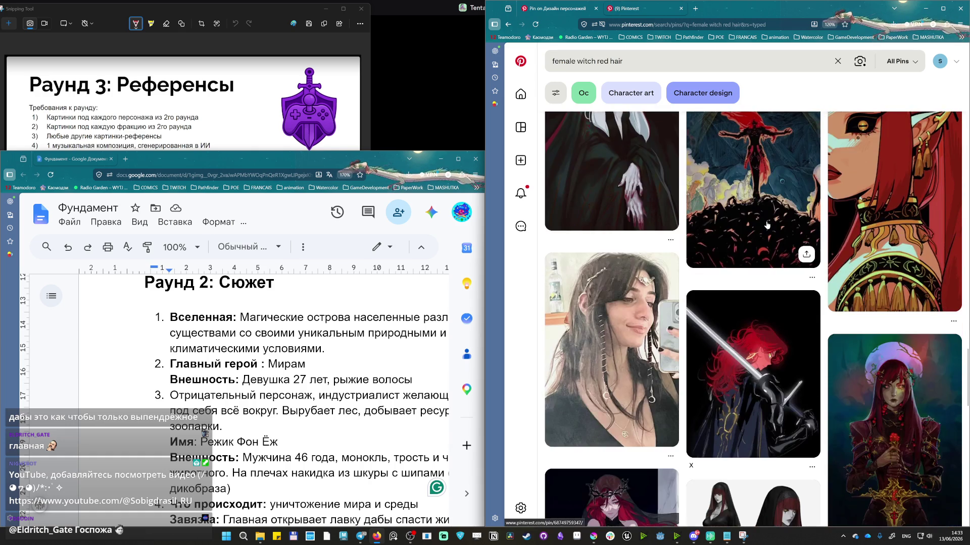
scroll(666, 258, "down", 3)
scroll(637, 289, "down", 3)
scroll(659, 312, "down", 2)
scroll(671, 326, "down", 3)
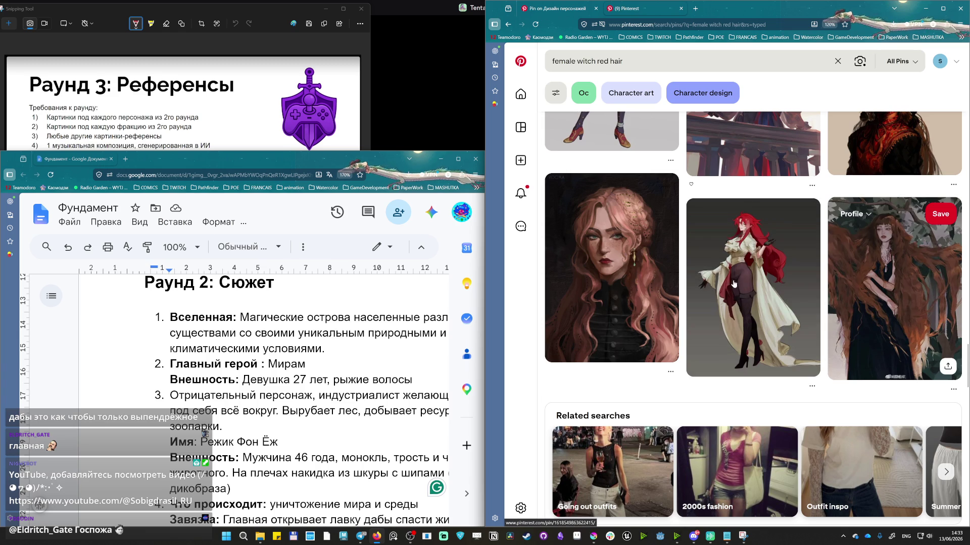
scroll(767, 308, "down", 2)
scroll(840, 303, "down", 2)
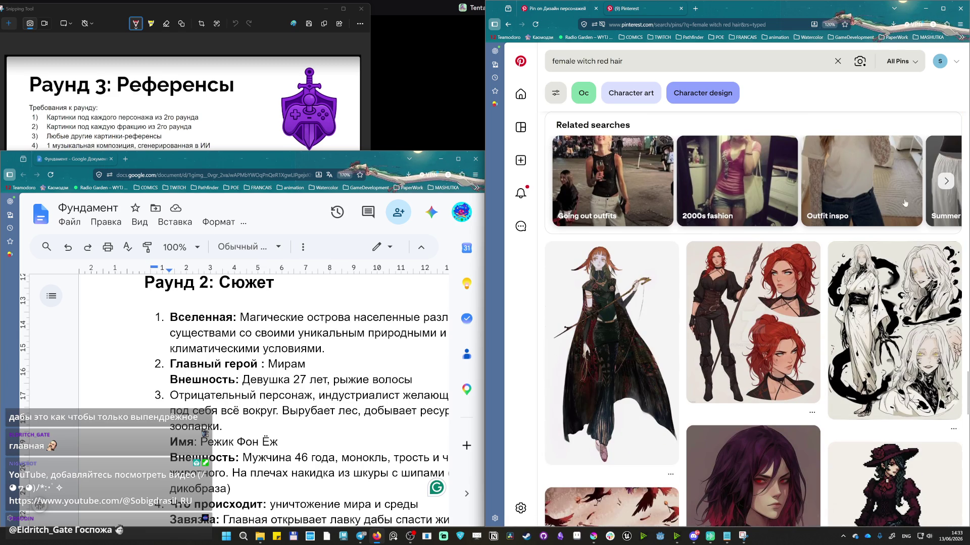
scroll(877, 422, "down", 2)
scroll(897, 220, "down", 2)
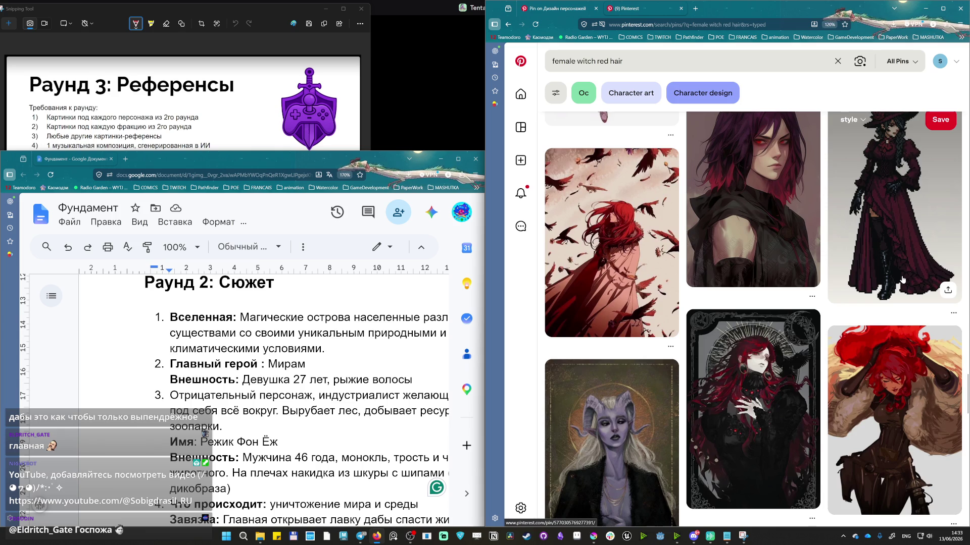
scroll(901, 281, "down", 2)
scroll(900, 282, "down", 2)
scroll(899, 282, "down", 2)
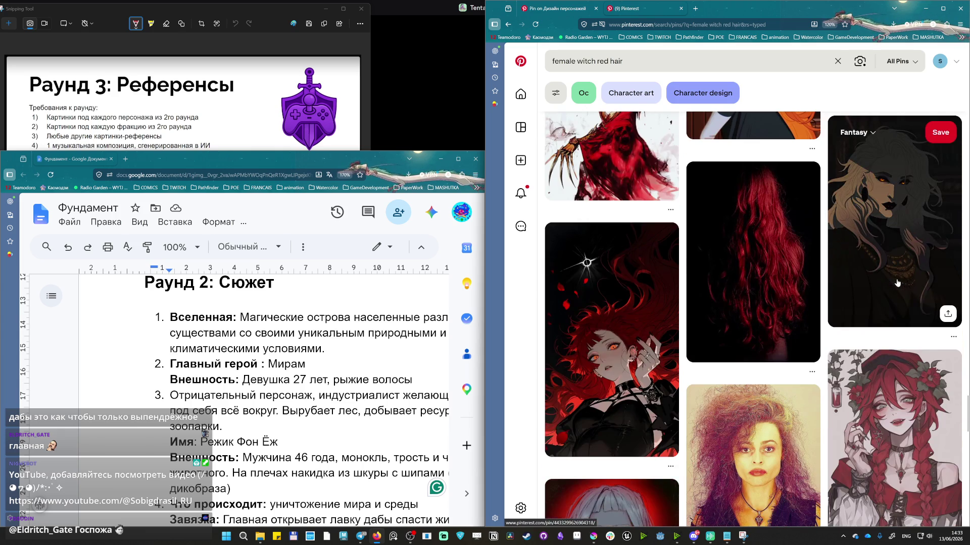
scroll(897, 284, "down", 2)
scroll(888, 285, "down", 2)
scroll(879, 286, "down", 2)
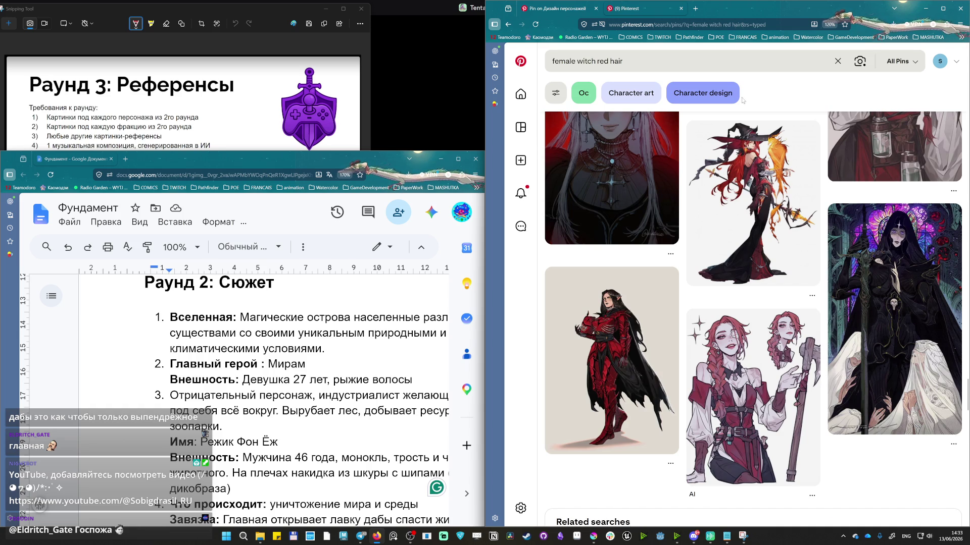
scroll(754, 258, "down", 4)
scroll(753, 258, "down", 5)
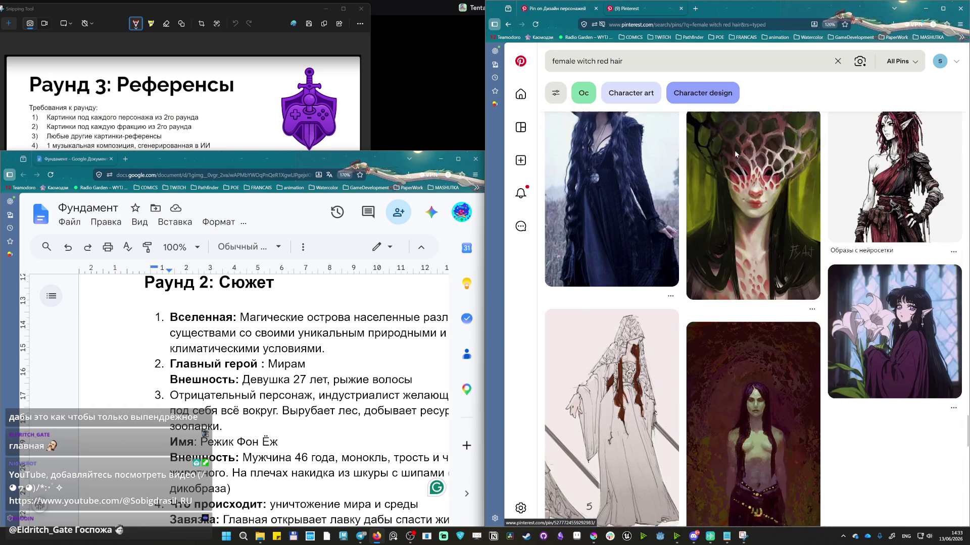
scroll(754, 258, "down", 2)
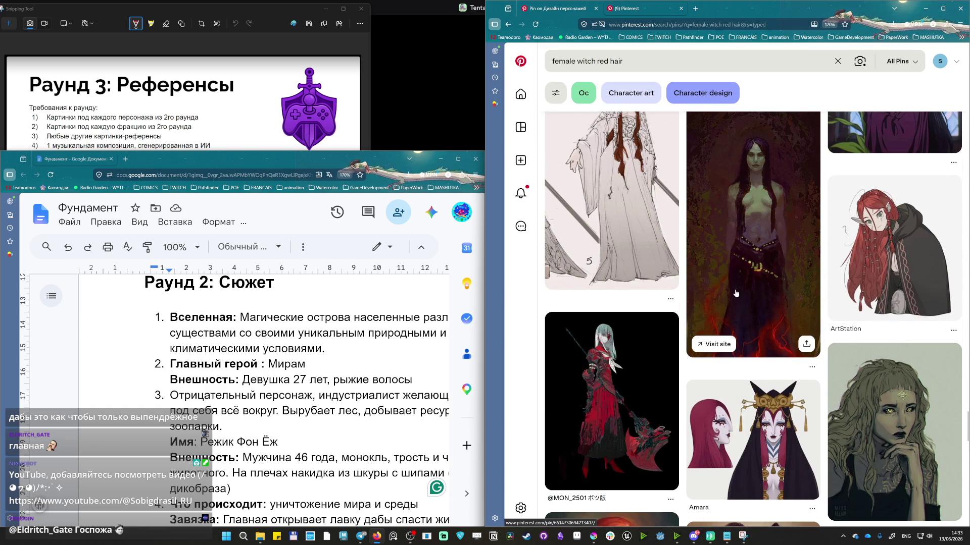
scroll(736, 308, "down", 1)
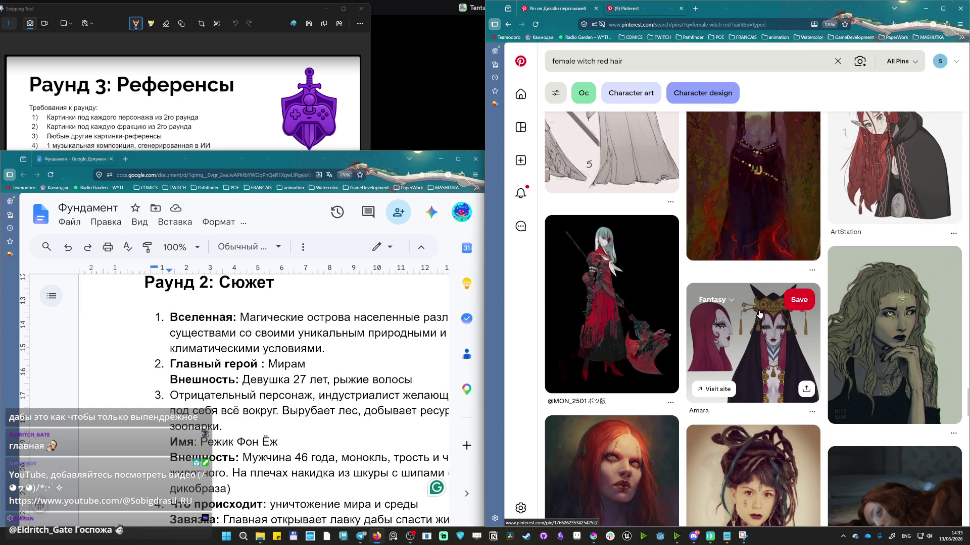
scroll(763, 317, "down", 3)
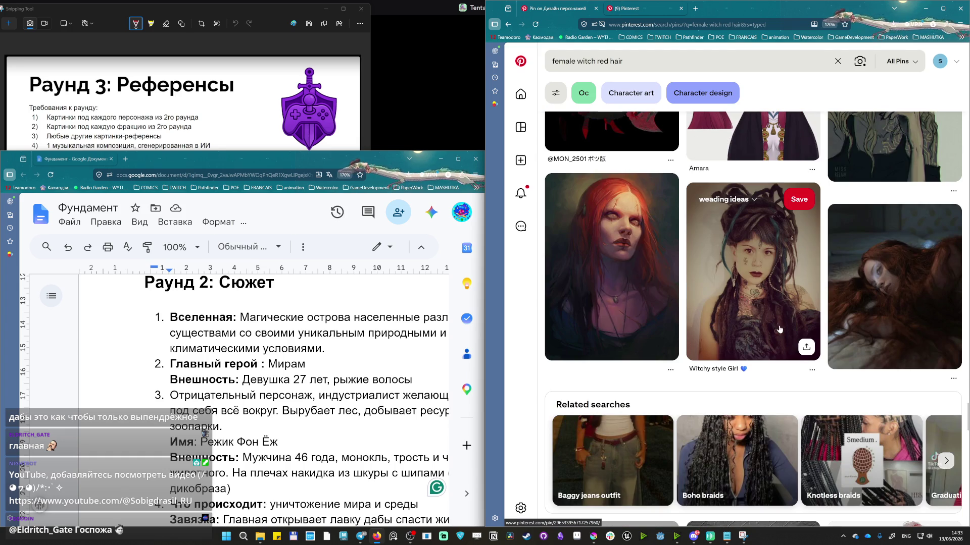
scroll(776, 328, "down", 5)
scroll(766, 311, "down", 3)
scroll(754, 292, "up", 3)
scroll(754, 292, "up", 1)
scroll(755, 291, "down", 2)
scroll(755, 292, "up", 4)
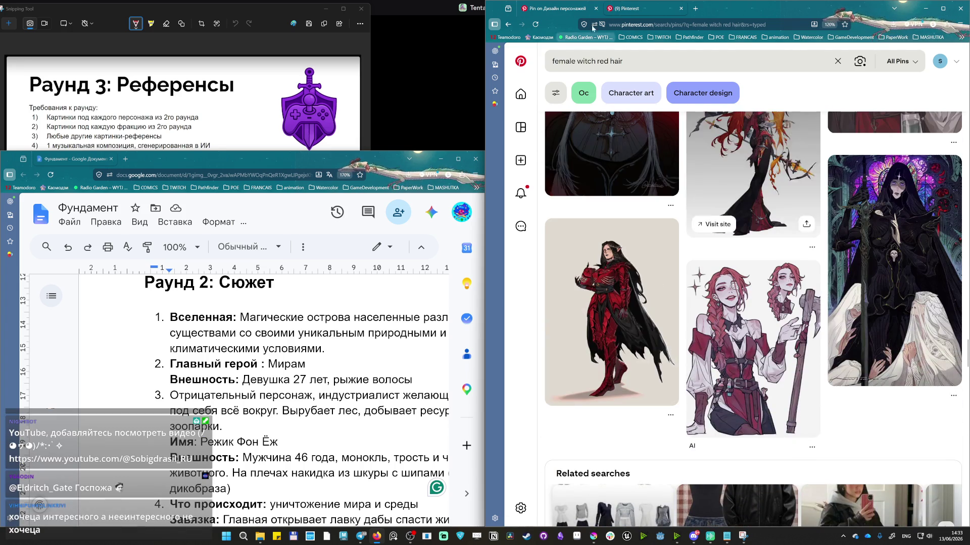
Copy the red-haired robed woman pin image and select the Раунд 2: Сюжет heading.
left_click(557, 12)
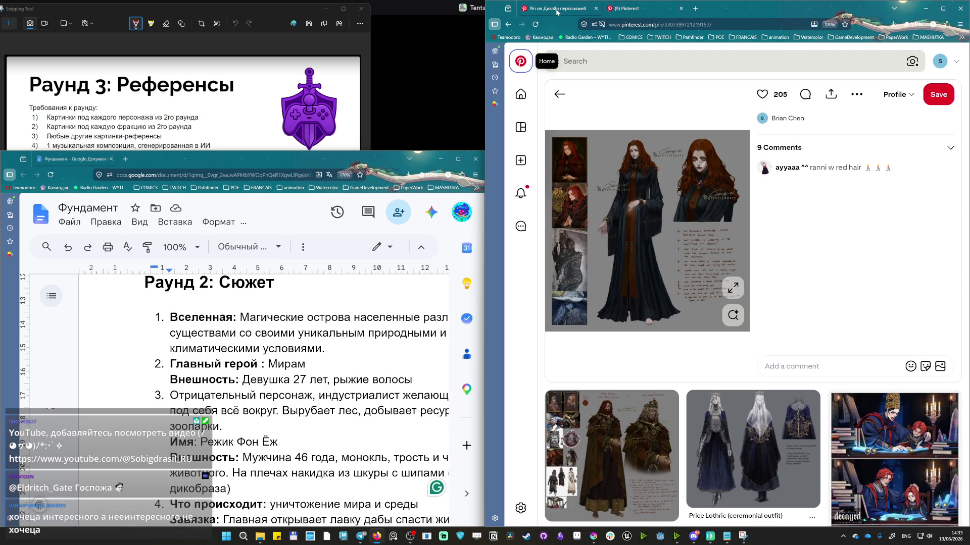
right_click(698, 182)
left_click(728, 213)
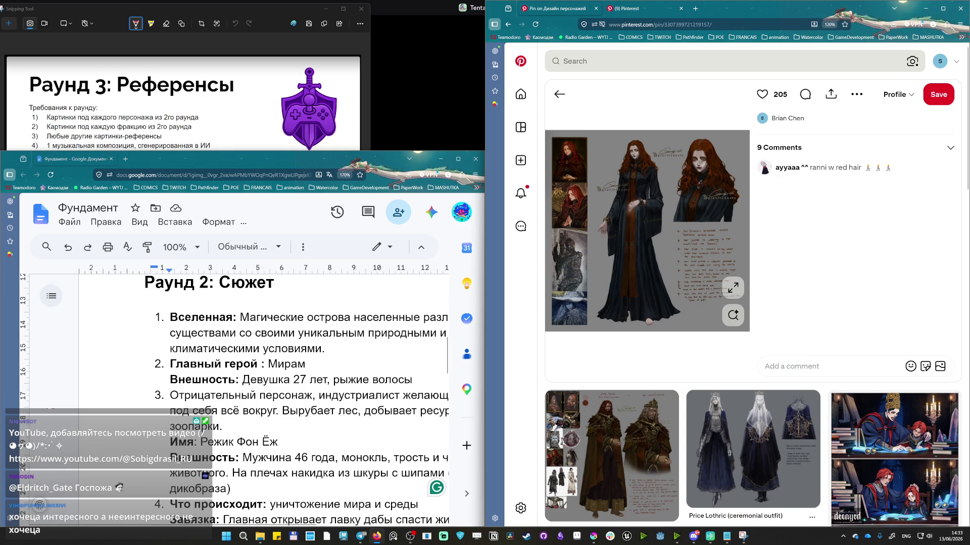
scroll(266, 394, "down", 3)
scroll(265, 394, "up", 3)
scroll(266, 394, "up", 3)
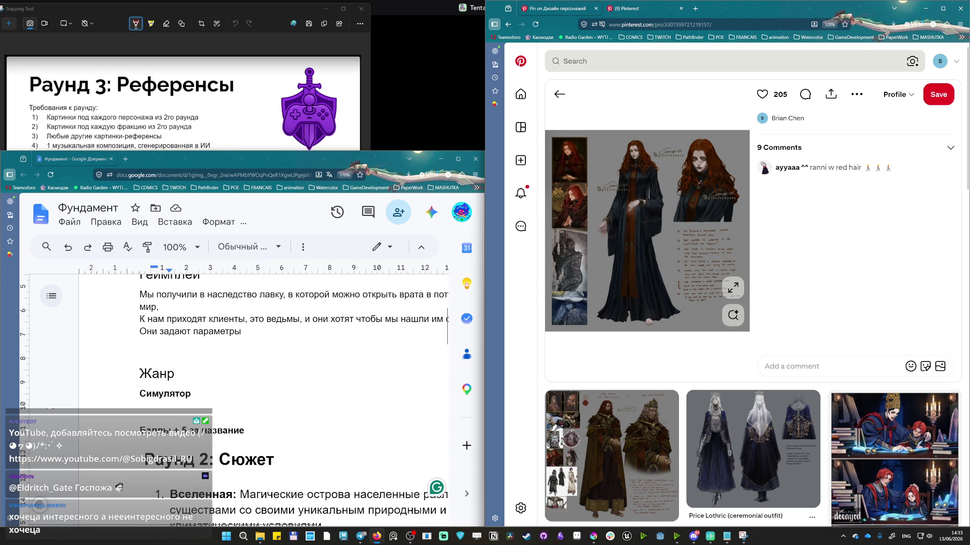
triple_click(228, 460)
key("ctrl+c")
scroll(227, 455, "down", 5)
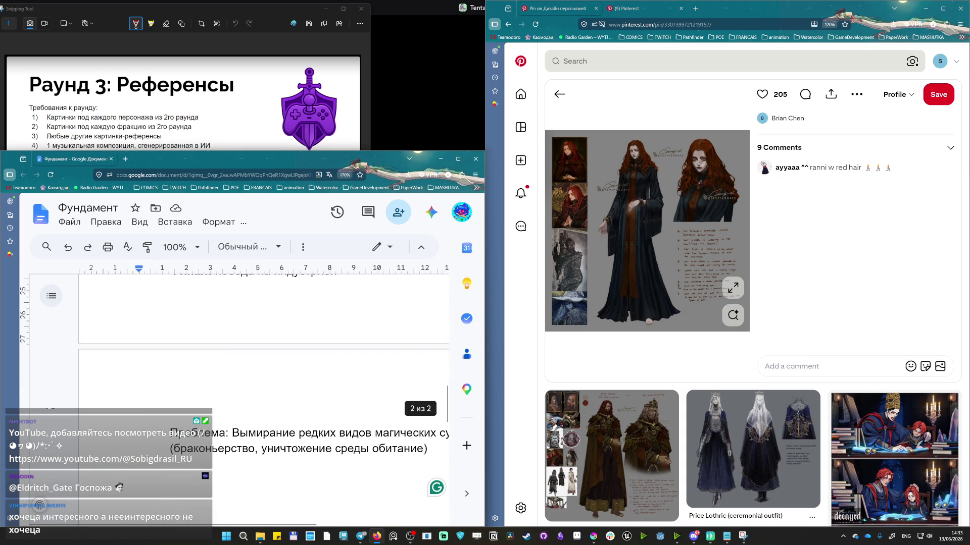
Paste the heading below the Проблема text and renumber it to Раунд 3.
left_click(448, 413)
key("ctrl+v")
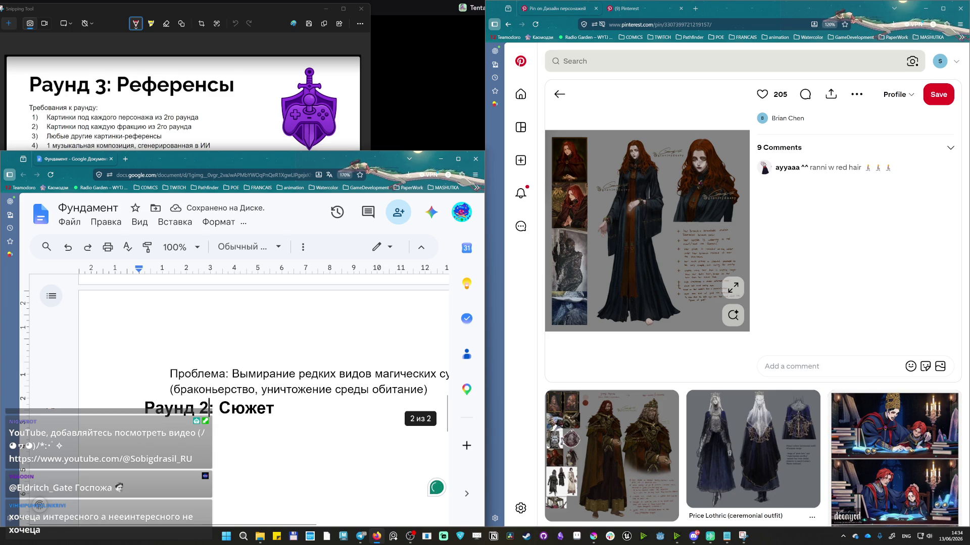
key("BackSpace")
type("3")
key("Right")
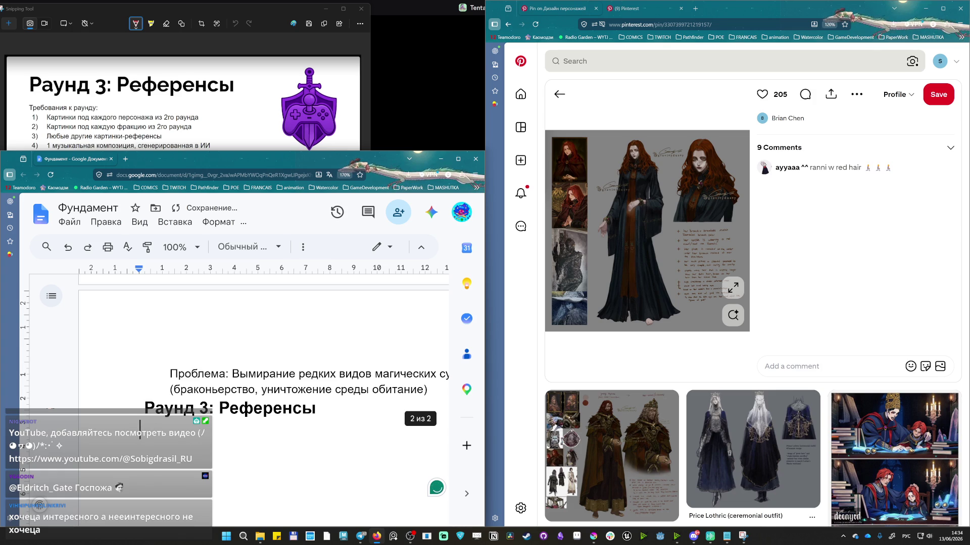
Start a clean new line under the Раунд 3 heading for the Мириам item.
left_click(348, 374)
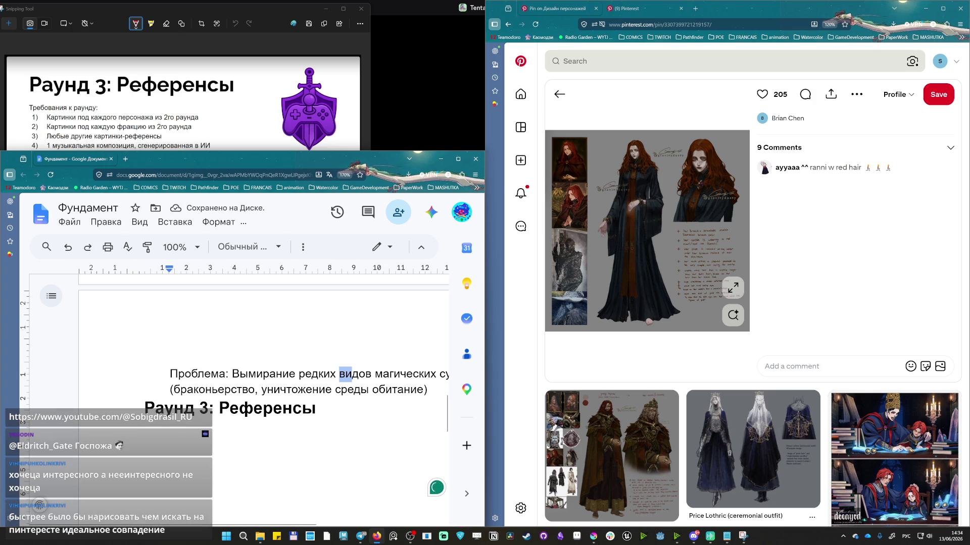
left_click(76, 432)
type("ви")
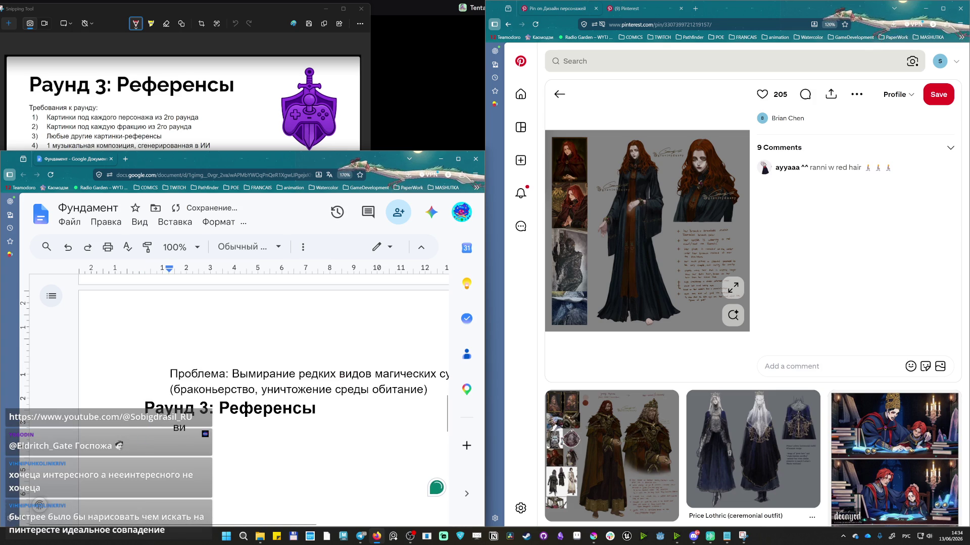
key("BackSpace")
key("BackSpace")
key("BackSpace")
key("BackSpace")
type("Мириам")
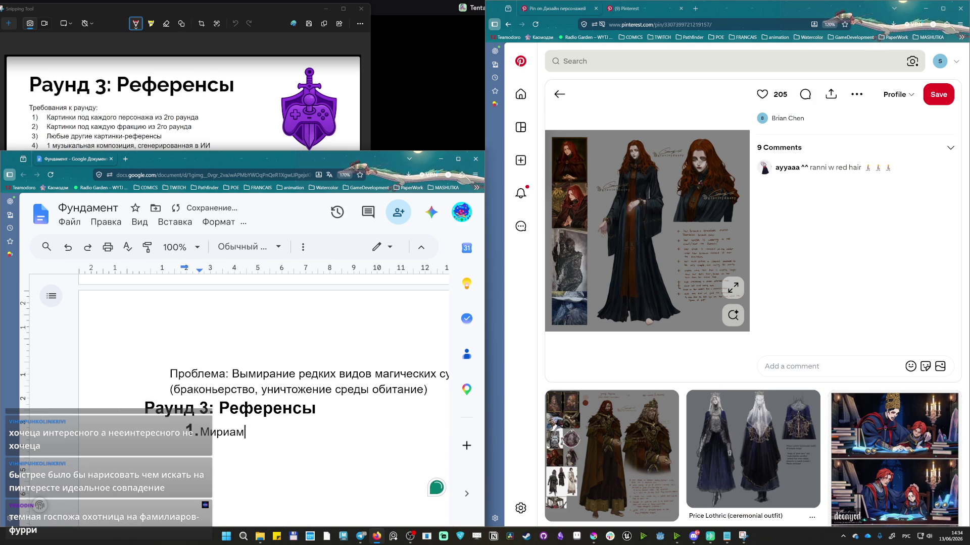
Copy the robed woman image, paste it under Мириам and move the cursor past it.
right_click(626, 205)
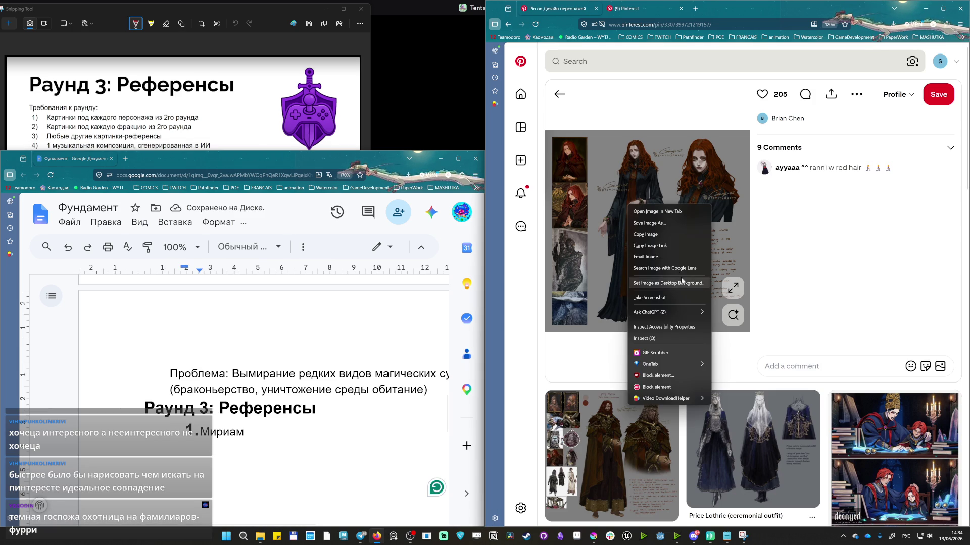
left_click(661, 240)
scroll(218, 314, "down", 3)
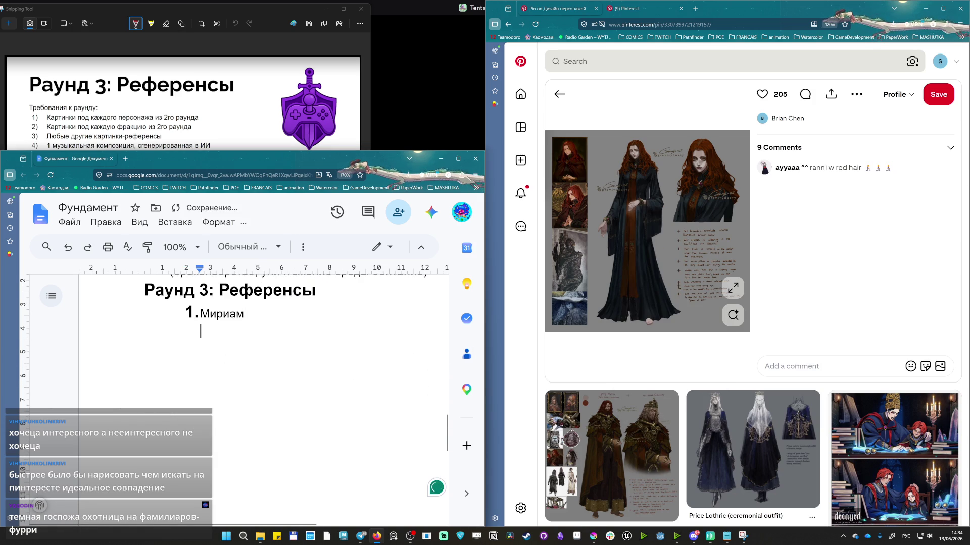
key("ctrl+v")
scroll(290, 414, "down", 2)
scroll(290, 414, "down", 3)
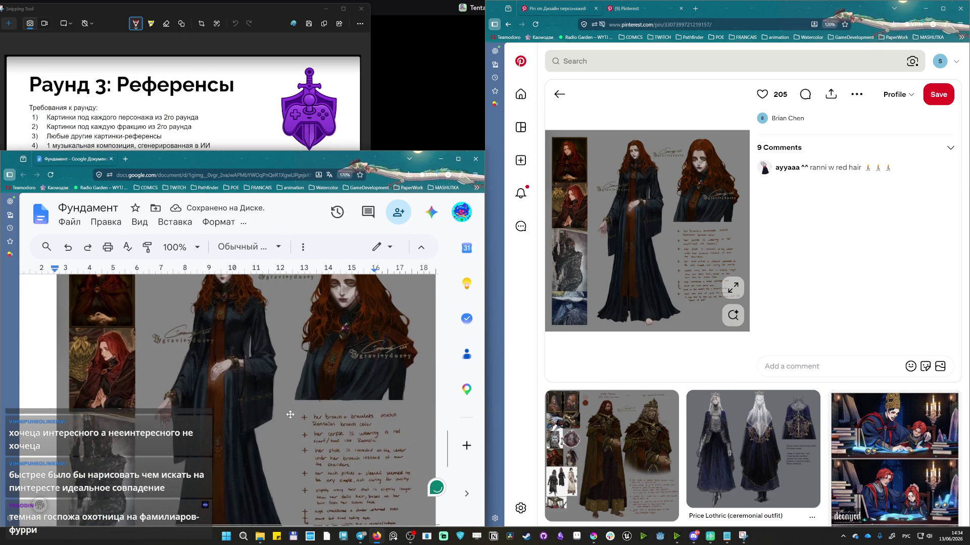
scroll(290, 414, "up", 2)
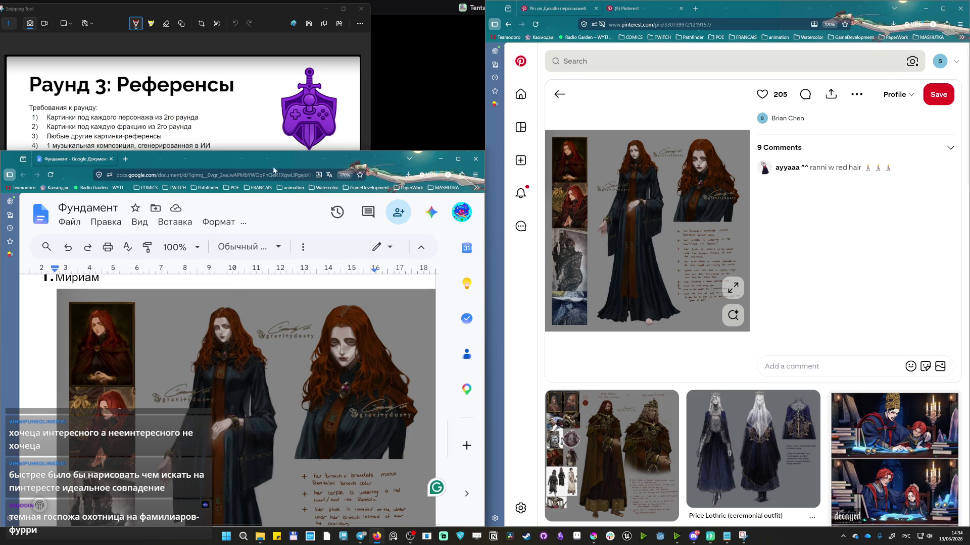
scroll(227, 402, "up", 2)
scroll(227, 398, "up", 2)
scroll(227, 398, "up", 2)
scroll(227, 398, "down", 1)
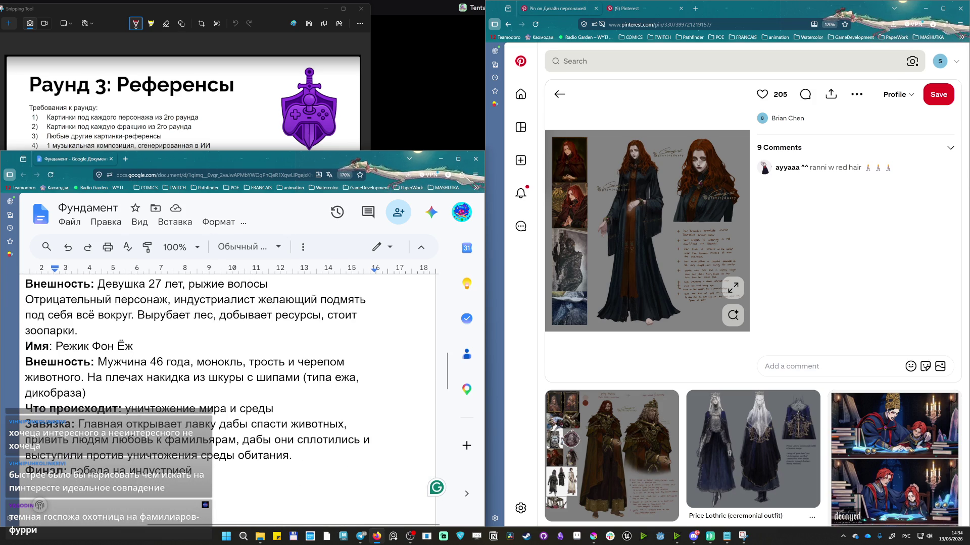
scroll(228, 394, "up", 5)
scroll(227, 394, "up", 3)
scroll(228, 394, "down", 1)
scroll(228, 394, "up", 1)
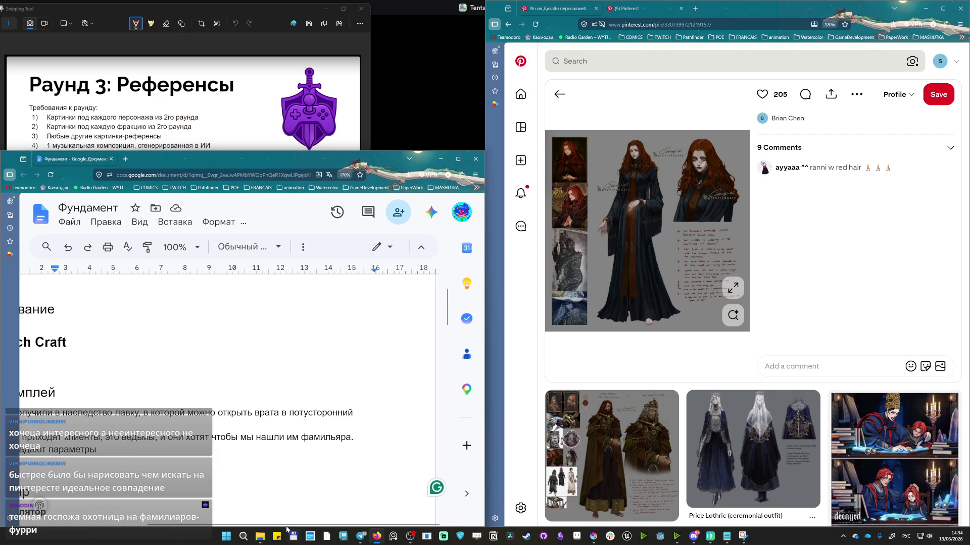
scroll(248, 514, "left", 2)
scroll(249, 514, "left", 1)
scroll(248, 514, "up", 1)
scroll(249, 514, "up", 1)
scroll(249, 514, "down", 3)
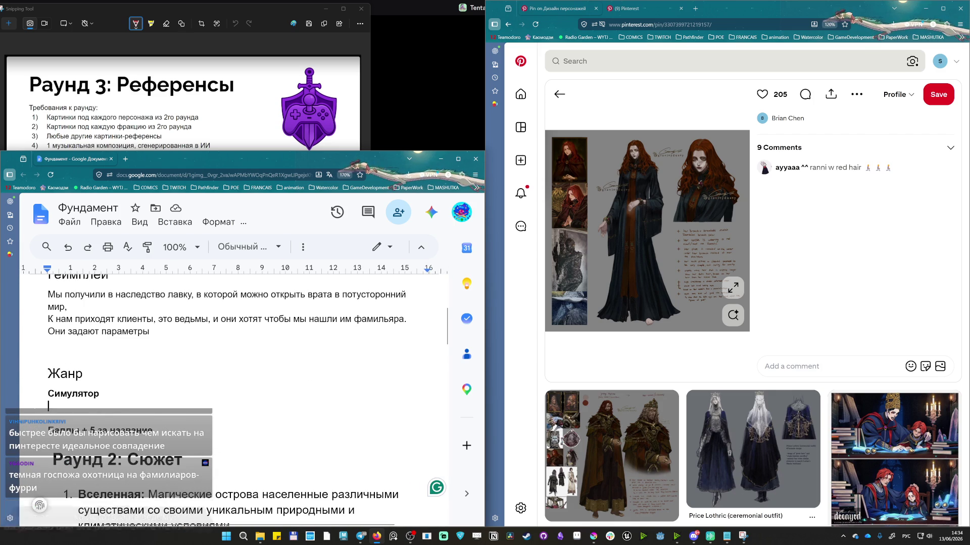
scroll(234, 379, "down", 5)
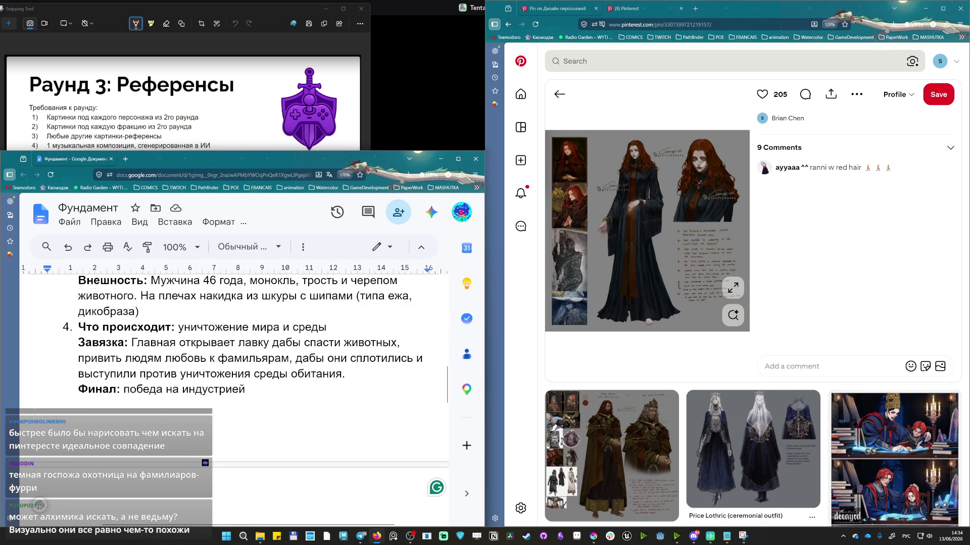
scroll(242, 396, "down", 3)
scroll(242, 397, "down", 3)
scroll(243, 396, "down", 2)
scroll(243, 397, "down", 2)
scroll(243, 397, "down", 2)
left_click(243, 396)
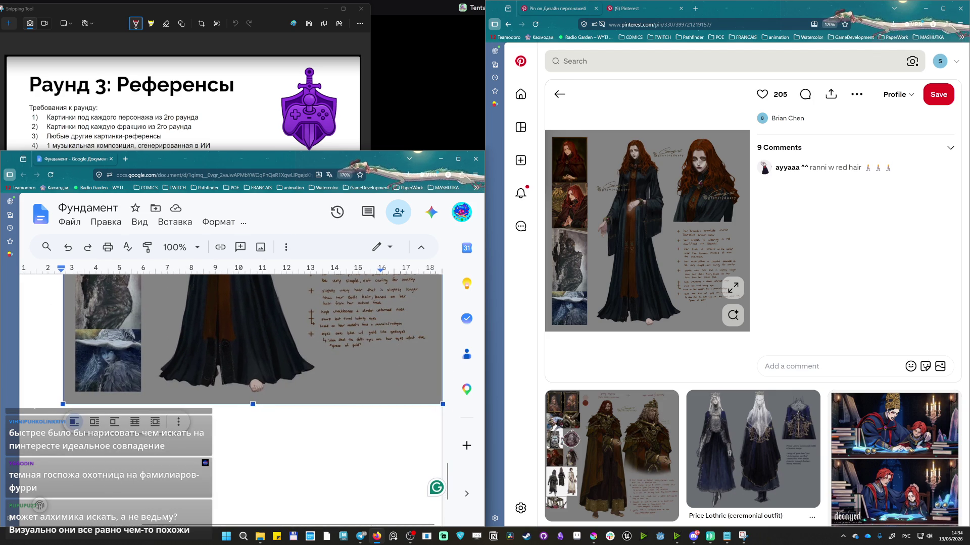
key("Right")
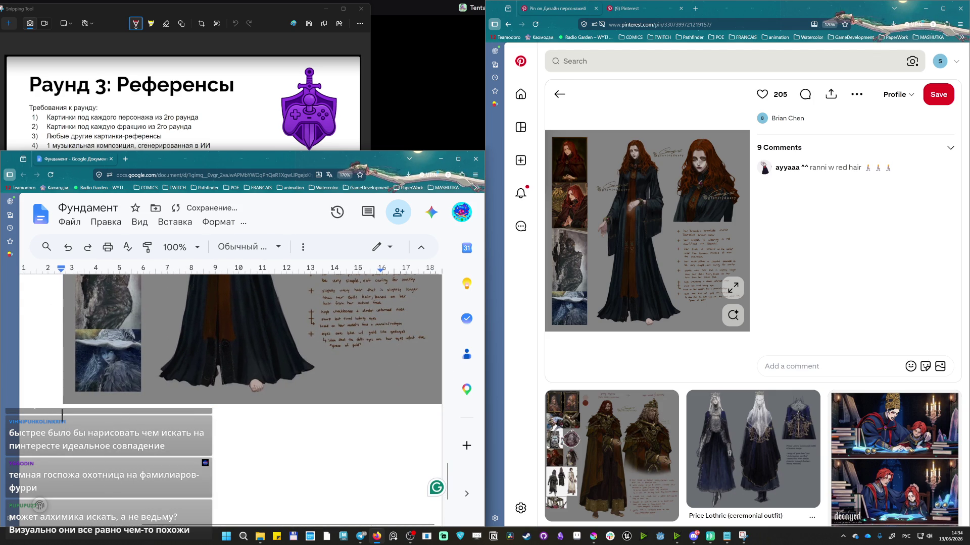
scroll(242, 396, "up", 5)
scroll(242, 396, "down", 5)
scroll(243, 396, "up", 5)
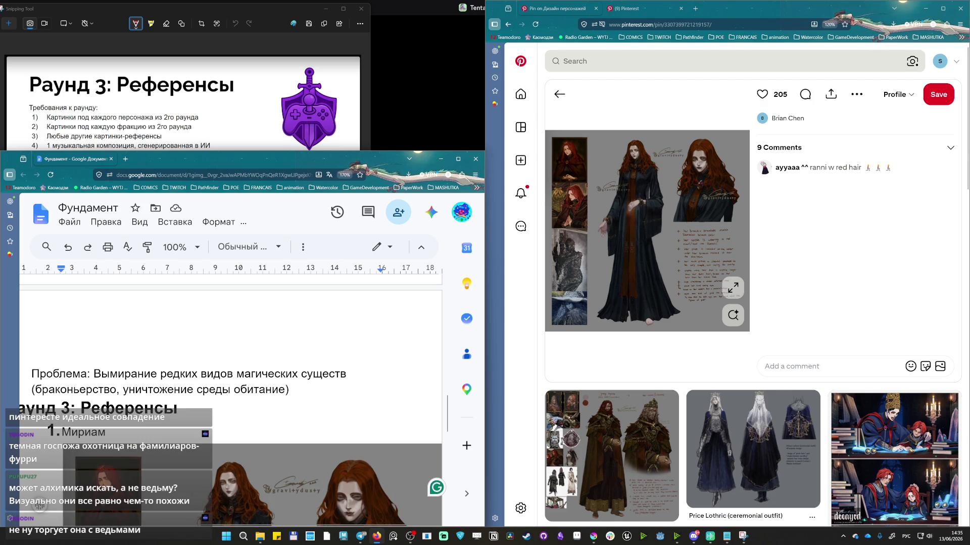
Search Pinterest for 'alchemist red hair girl' and mark 'alchemist' for replacement.
left_click(591, 61)
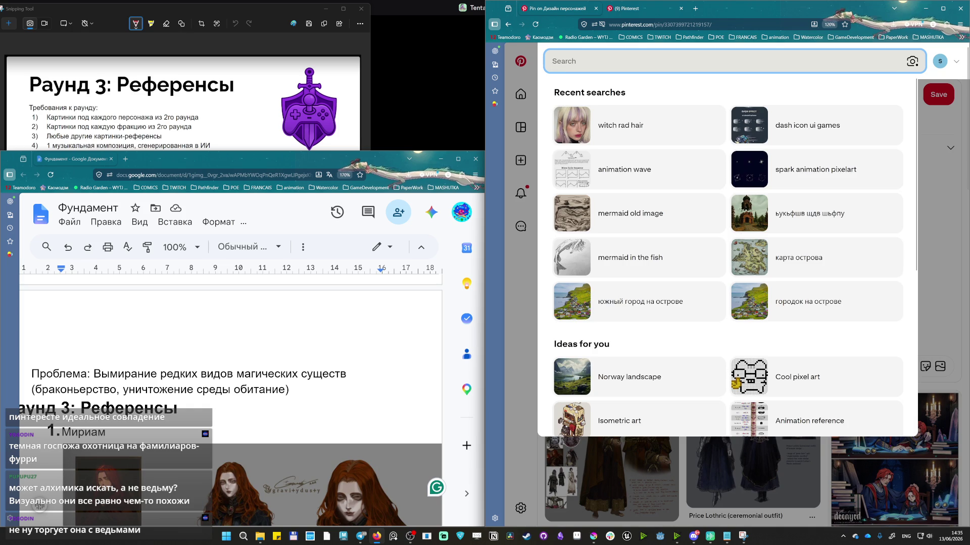
type("salch")
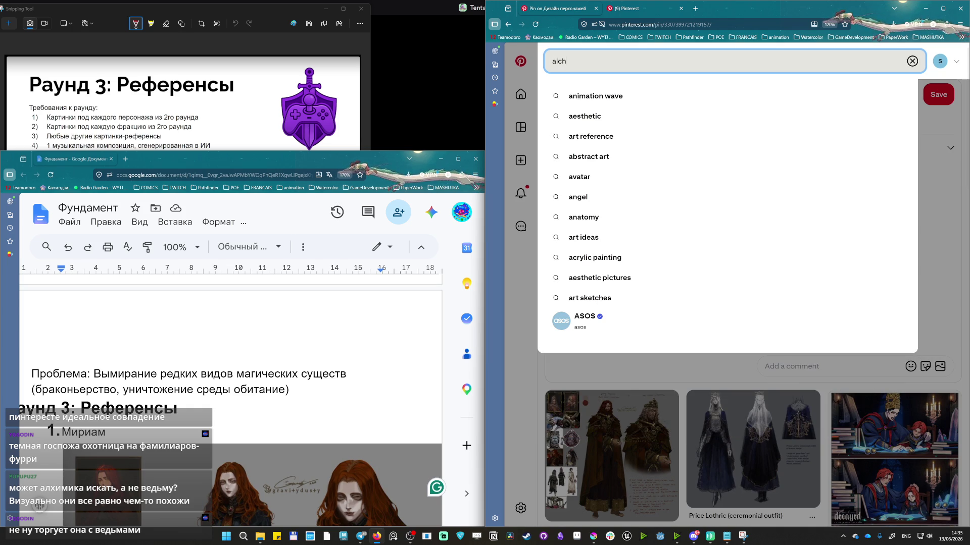
type("emist red hair girl")
key("Return")
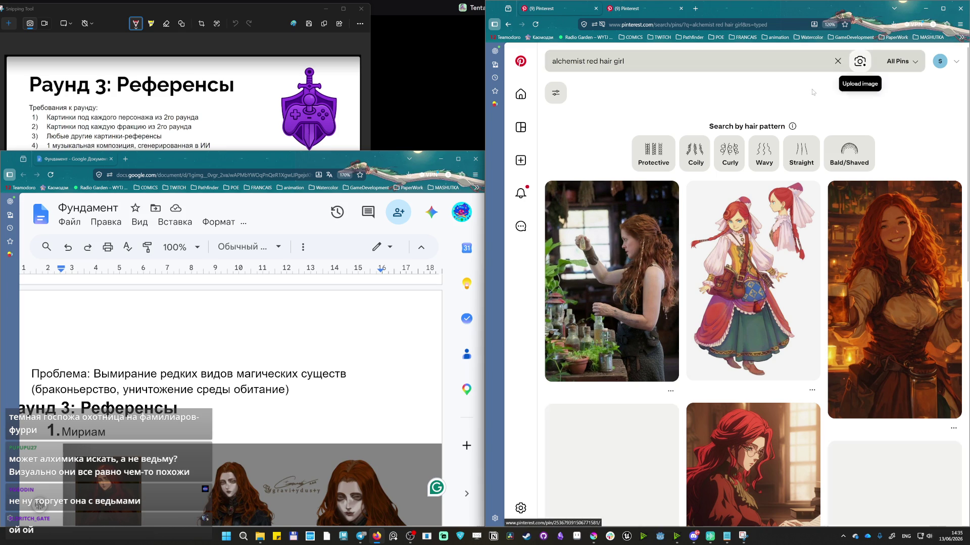
mouse_move(753, 281)
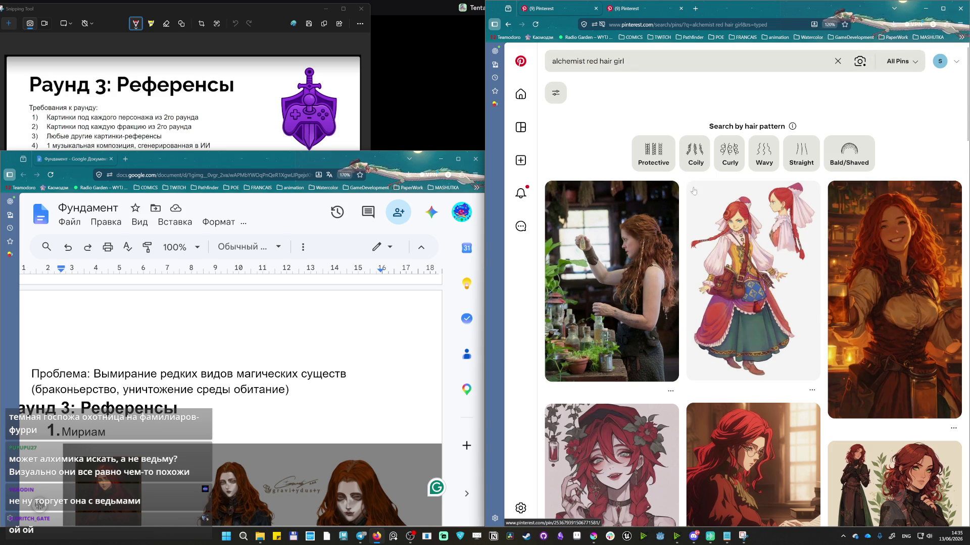
scroll(755, 215, "down", 1)
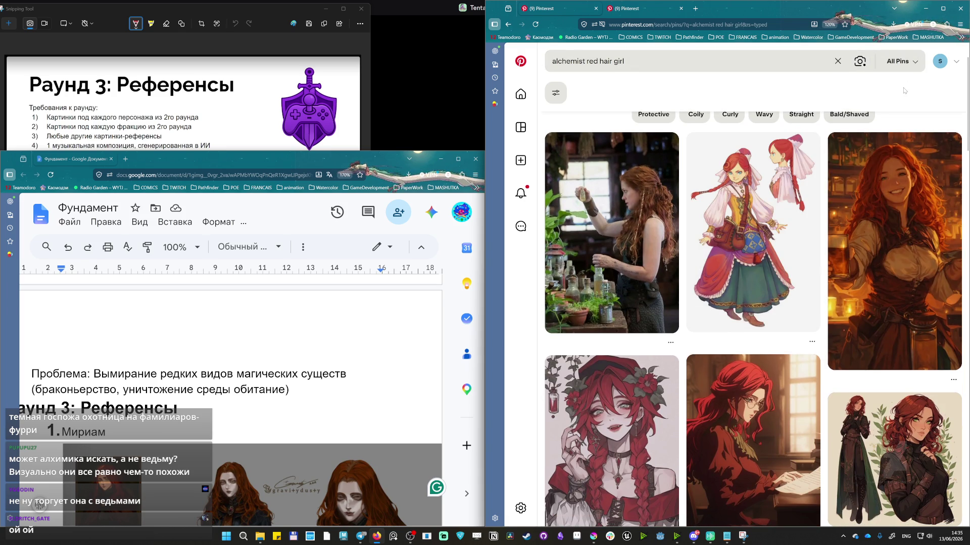
scroll(903, 90, "down", 3)
scroll(895, 110, "down", 4)
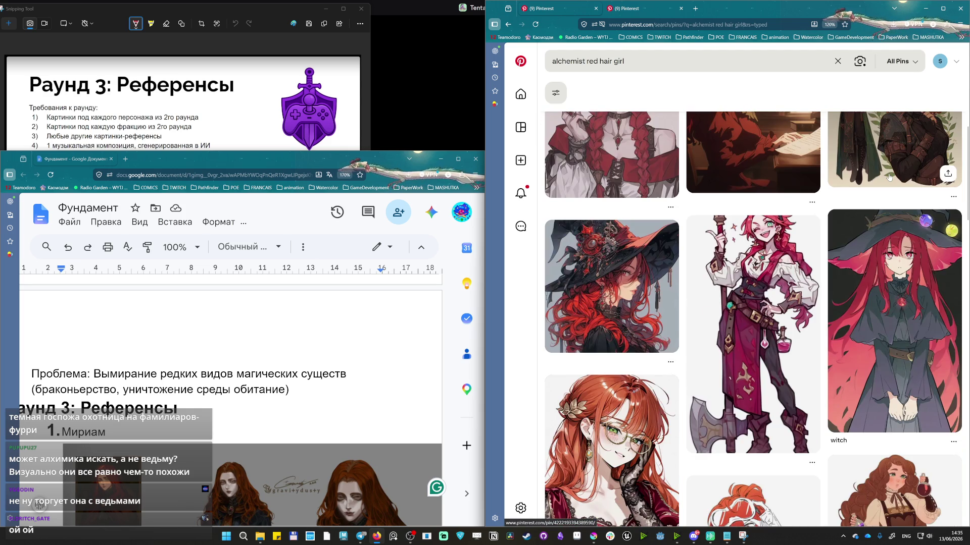
scroll(886, 166, "down", 2)
scroll(885, 182, "up", 2)
scroll(884, 182, "up", 1)
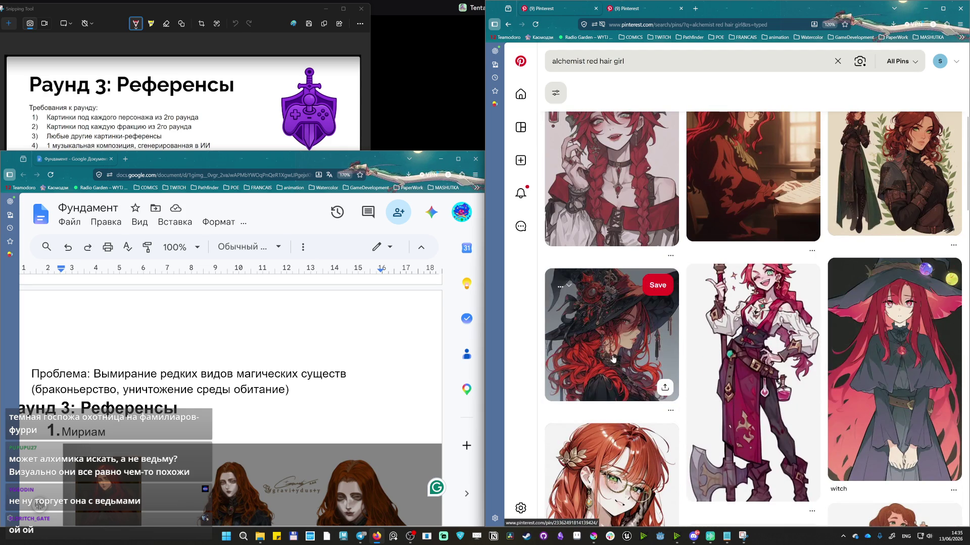
scroll(861, 178, "down", 3)
scroll(861, 181, "down", 3)
scroll(862, 184, "down", 3)
scroll(861, 188, "down", 3)
scroll(860, 188, "down", 1)
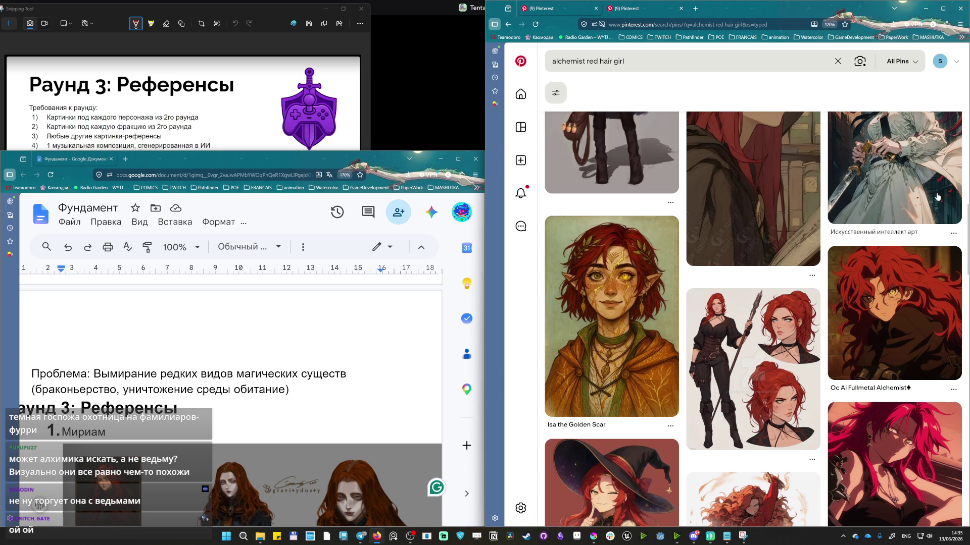
scroll(901, 216, "down", 2)
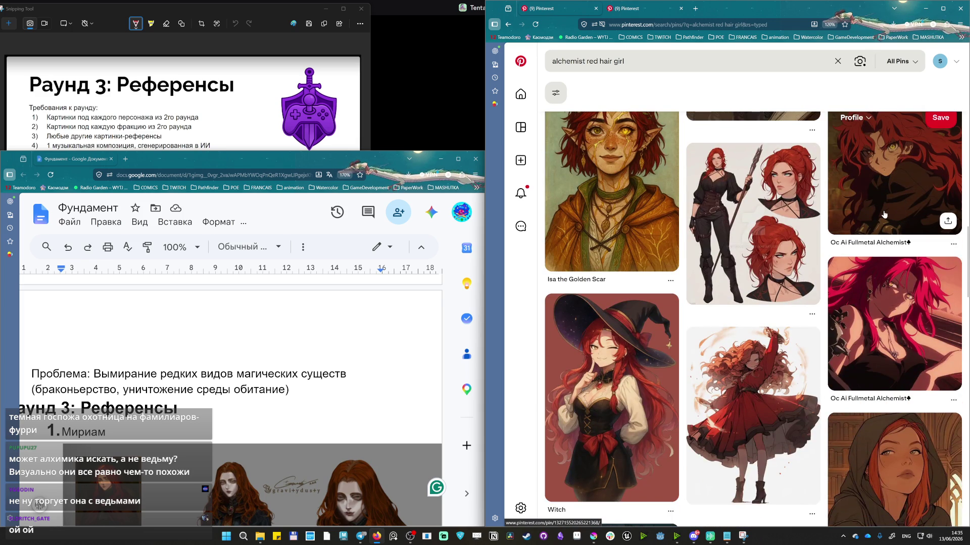
scroll(854, 243, "down", 3)
scroll(851, 226, "down", 1)
scroll(851, 227, "down", 2)
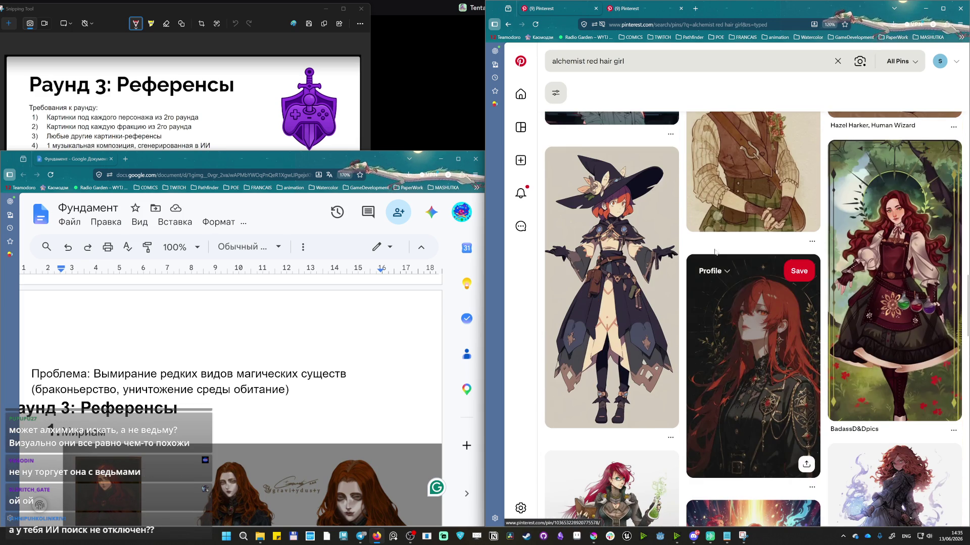
scroll(750, 318, "down", 3)
scroll(854, 230, "down", 3)
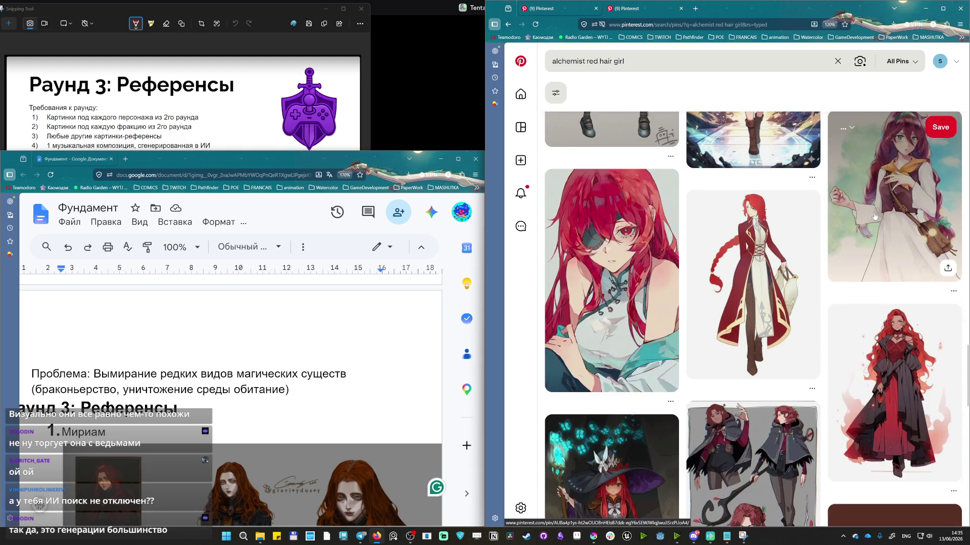
scroll(893, 414, "down", 3)
scroll(892, 415, "down", 1)
scroll(892, 414, "down", 2)
scroll(602, 453, "down", 3)
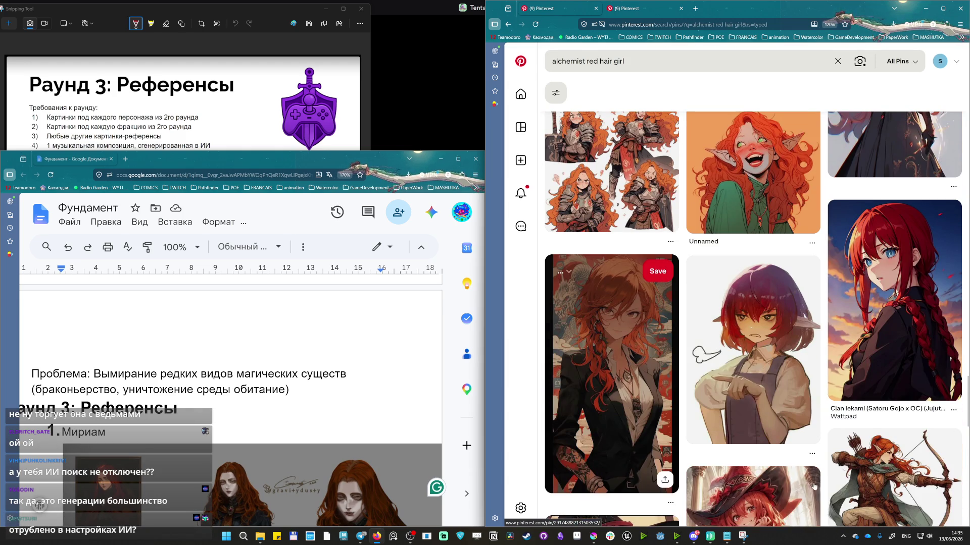
scroll(787, 472, "down", 3)
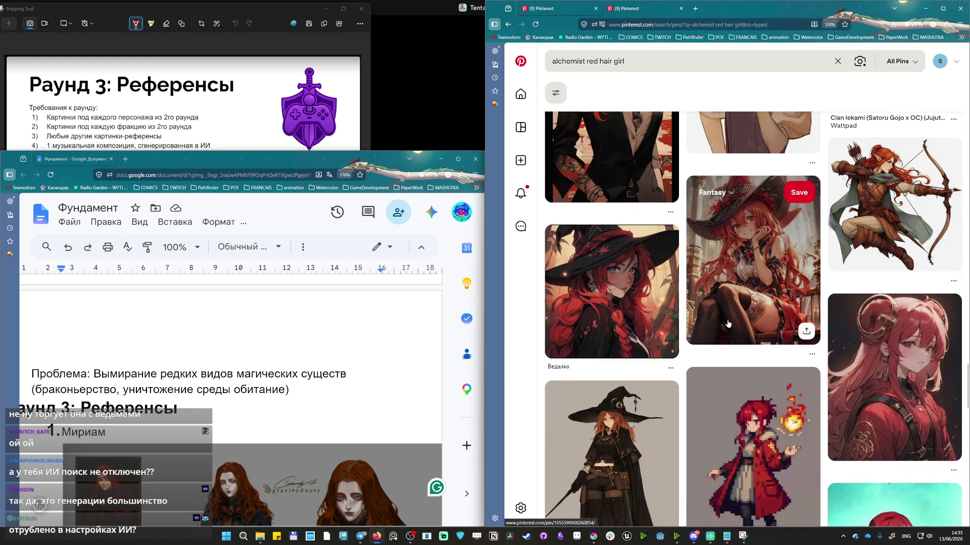
scroll(786, 472, "down", 3)
left_click_drag(585, 61, 570, 61)
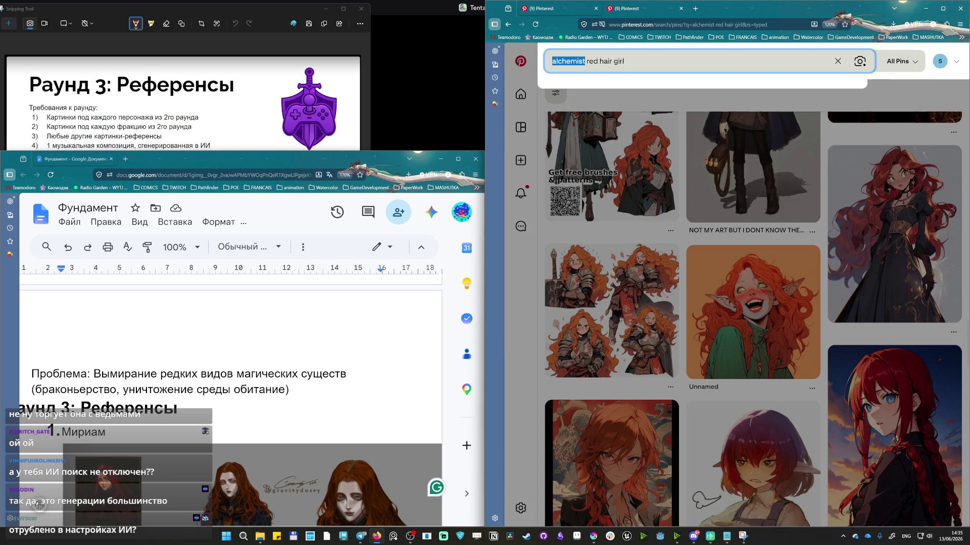
type("drui red")
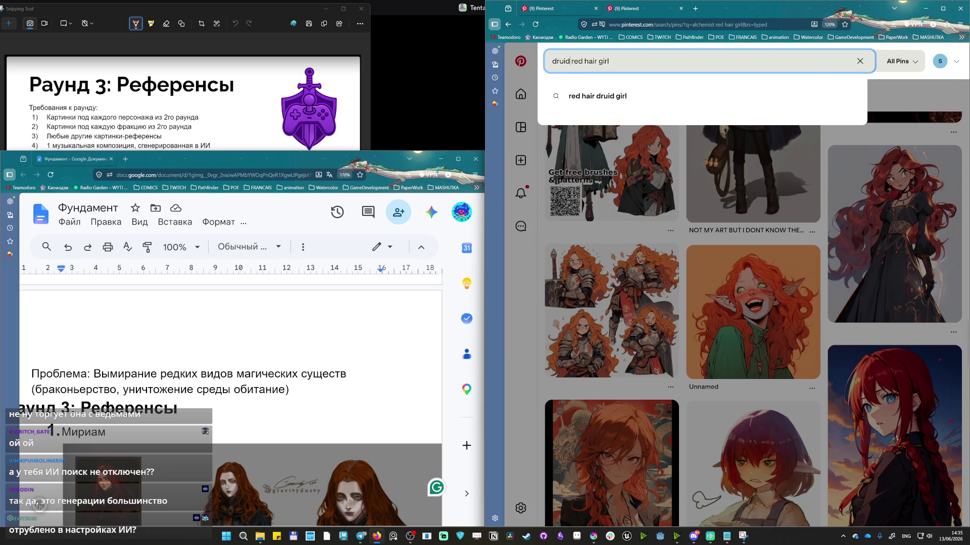
Search Pinterest for 'druid red hair girl dark fantasy' and browse the pins.
key("Return")
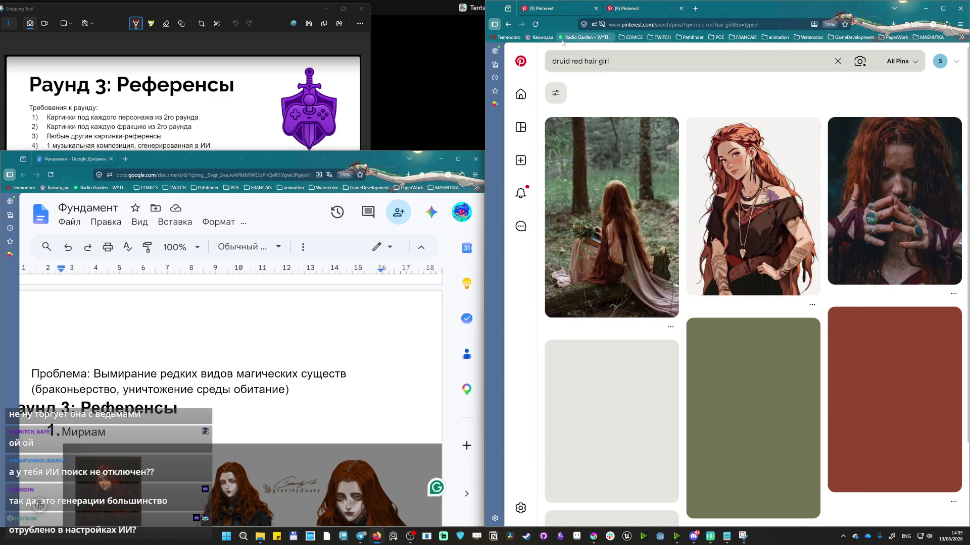
left_click(683, 60)
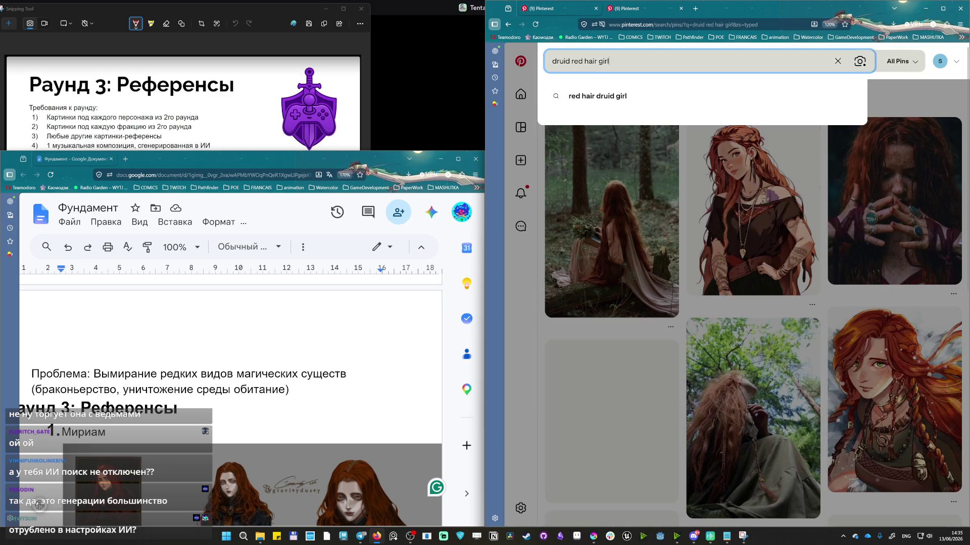
type("dark fantasy")
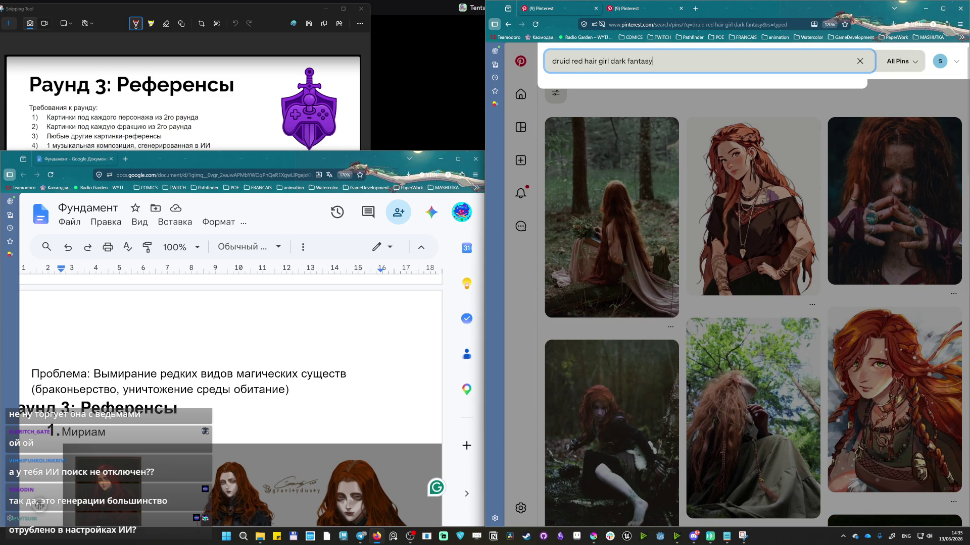
key("Return")
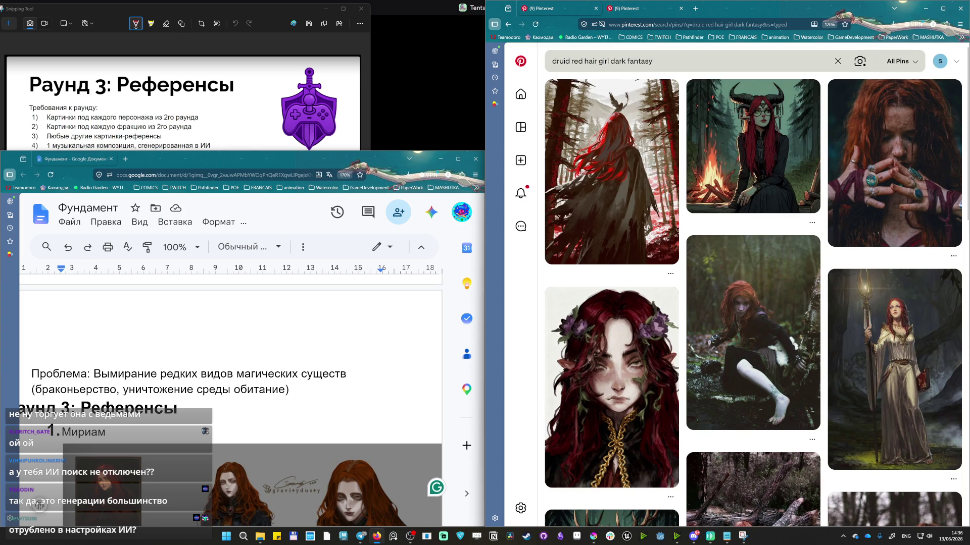
scroll(742, 175, "down", 2)
scroll(746, 173, "down", 2)
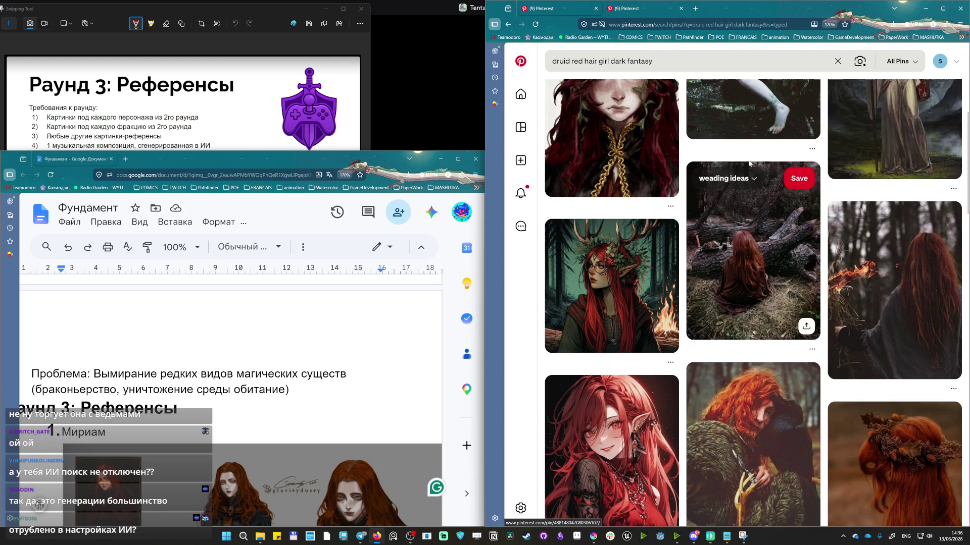
scroll(747, 173, "down", 2)
scroll(762, 150, "down", 4)
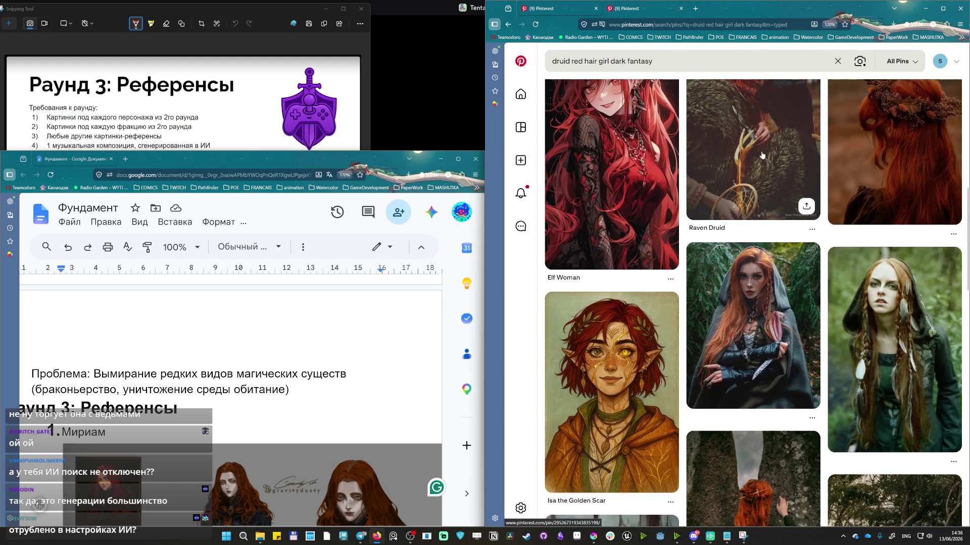
scroll(881, 124, "down", 1)
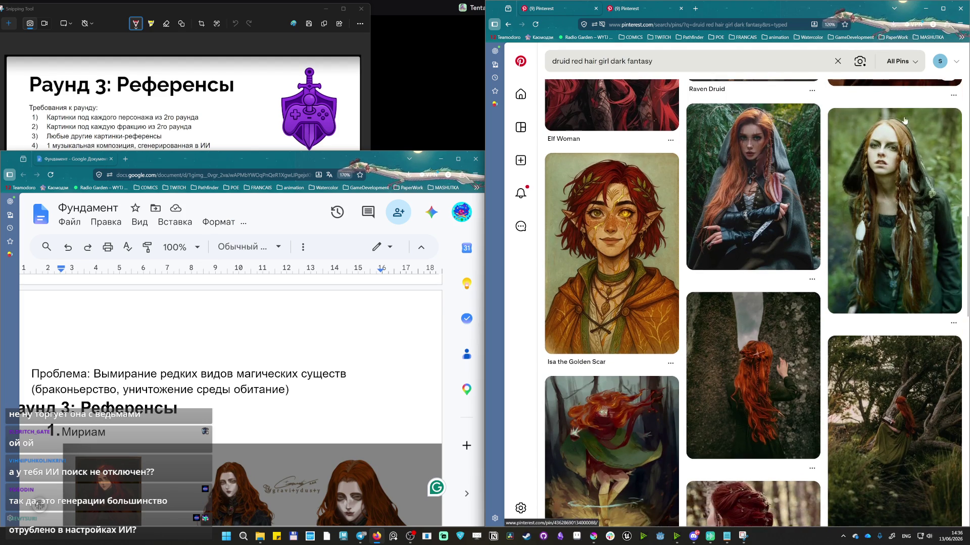
scroll(903, 122, "down", 3)
scroll(898, 123, "down", 2)
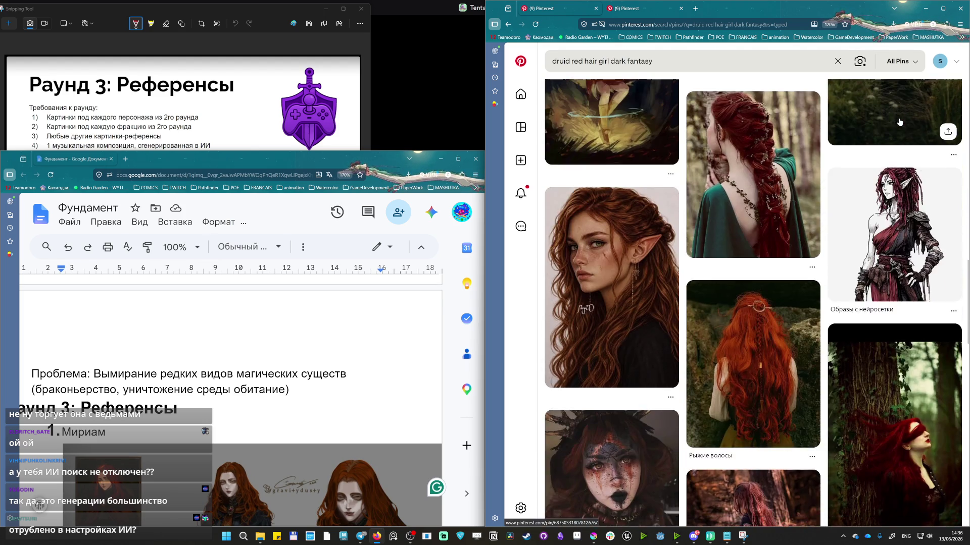
scroll(864, 123, "up", 3)
scroll(862, 124, "down", 3)
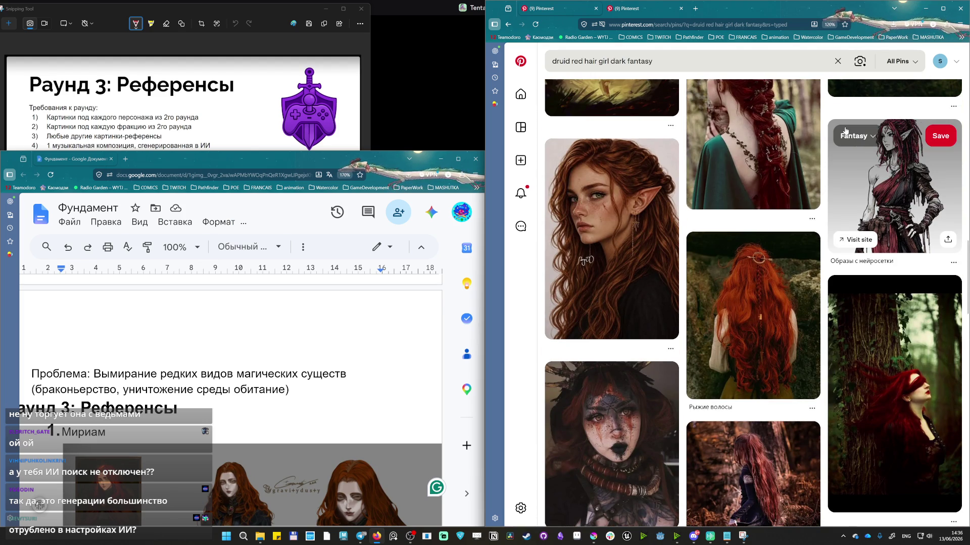
scroll(849, 129, "down", 1)
scroll(846, 130, "down", 1)
scroll(845, 131, "down", 2)
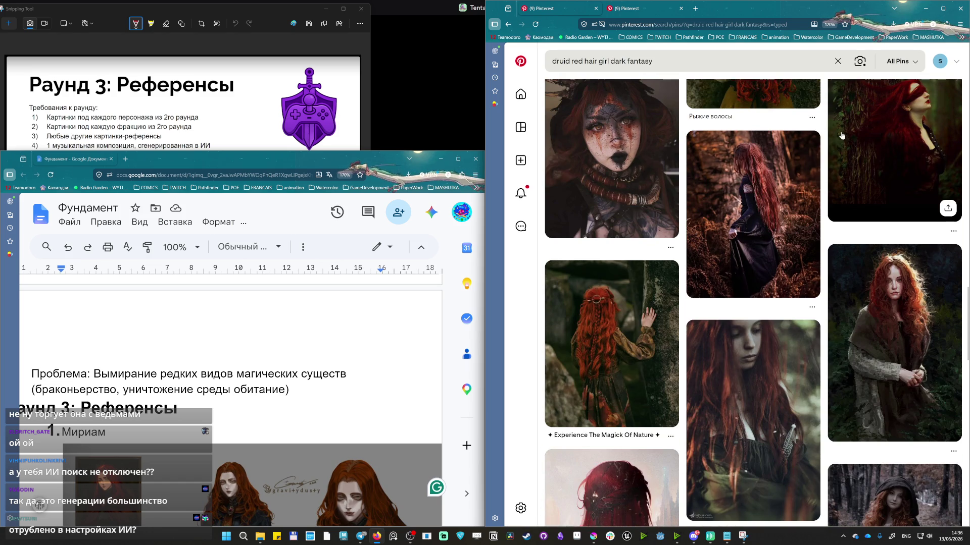
scroll(841, 136, "down", 3)
scroll(841, 136, "down", 3)
scroll(839, 137, "down", 3)
scroll(839, 137, "down", 3)
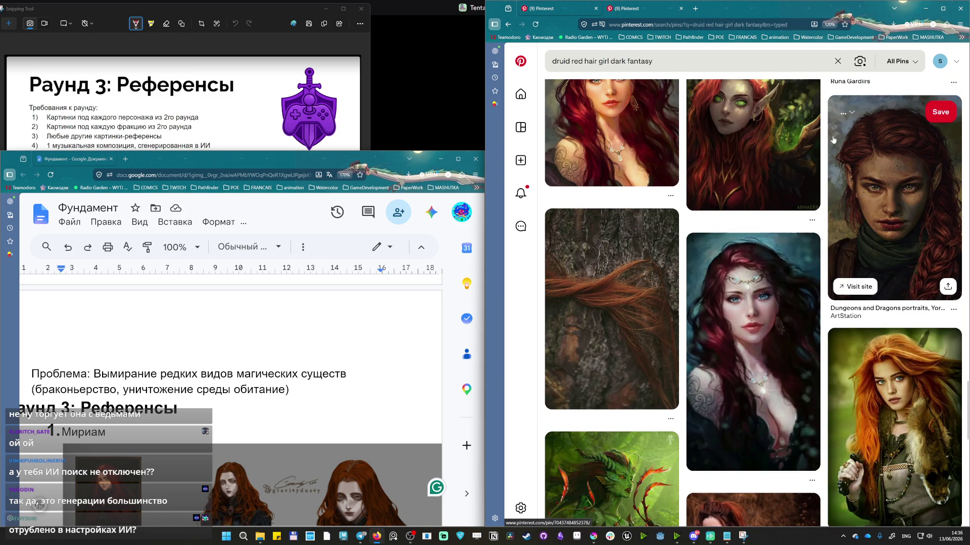
scroll(675, 107, "down", 3)
left_click(675, 61)
type("full heigh")
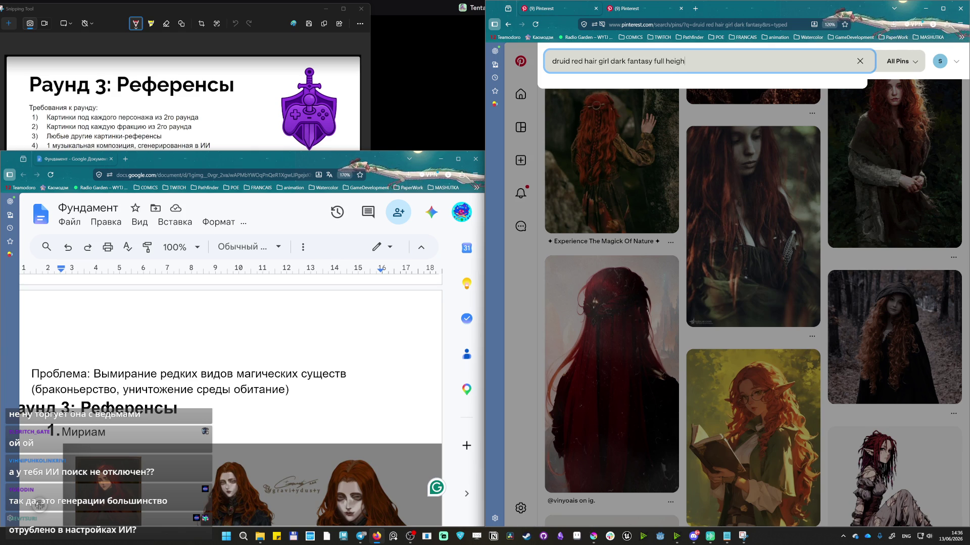
type("t")
Run 'druid red hair girl dark fantasy full height' as a Google search in a new tab.
key("Return")
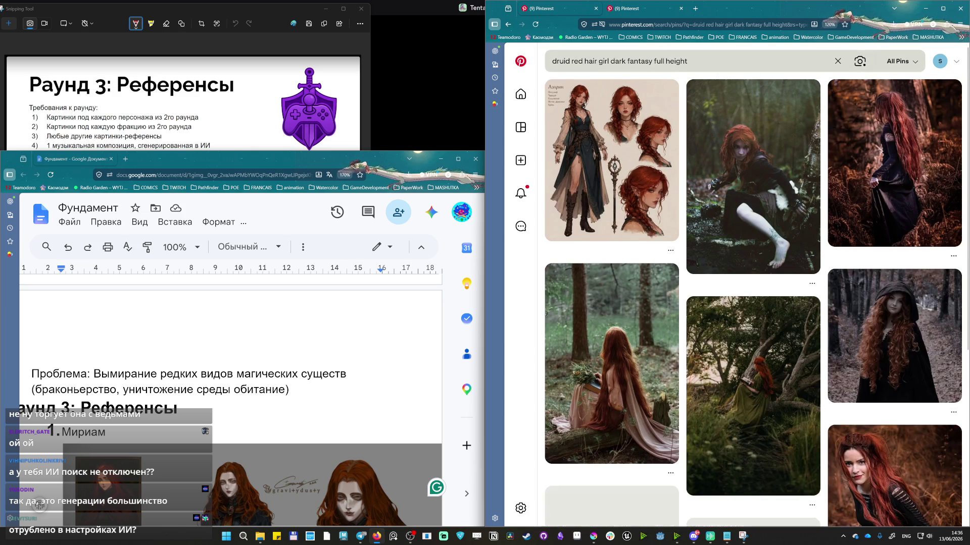
left_click(727, 60)
left_click(696, 10)
type("druid red hair girl dark fantasy full height")
key("Return")
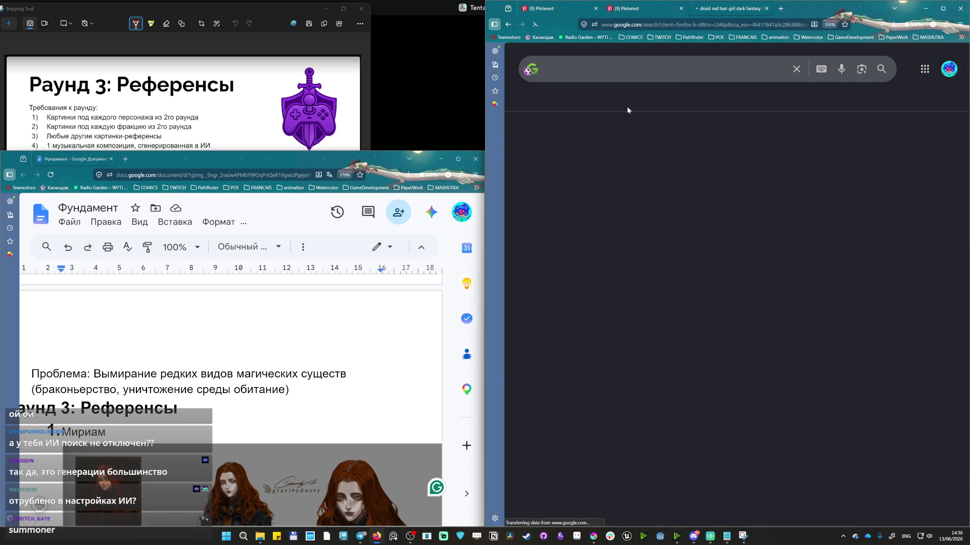
Switch to Google Images and preview the Lysinthra Phaere tiefling druid picture.
left_click(632, 101)
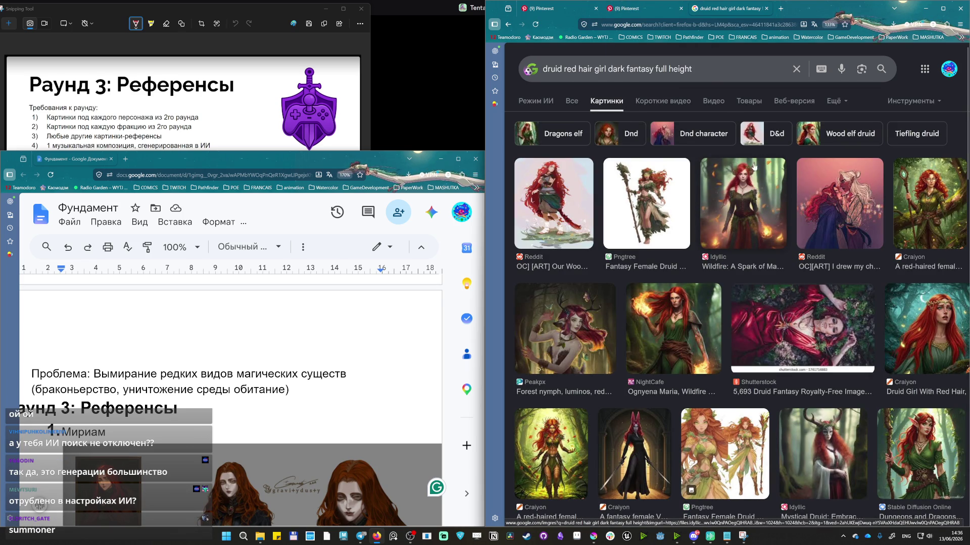
scroll(698, 133, "down", 5)
scroll(682, 147, "down", 5)
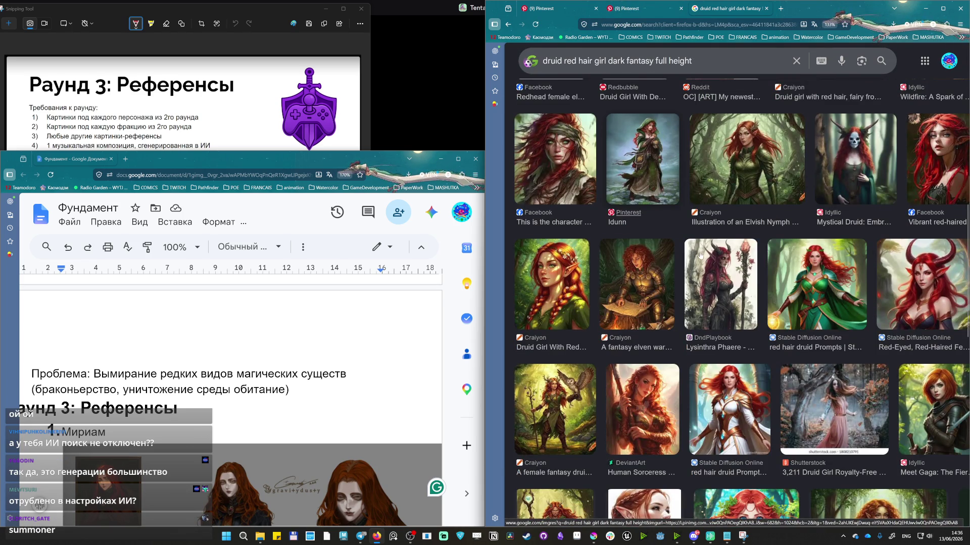
left_click(717, 271)
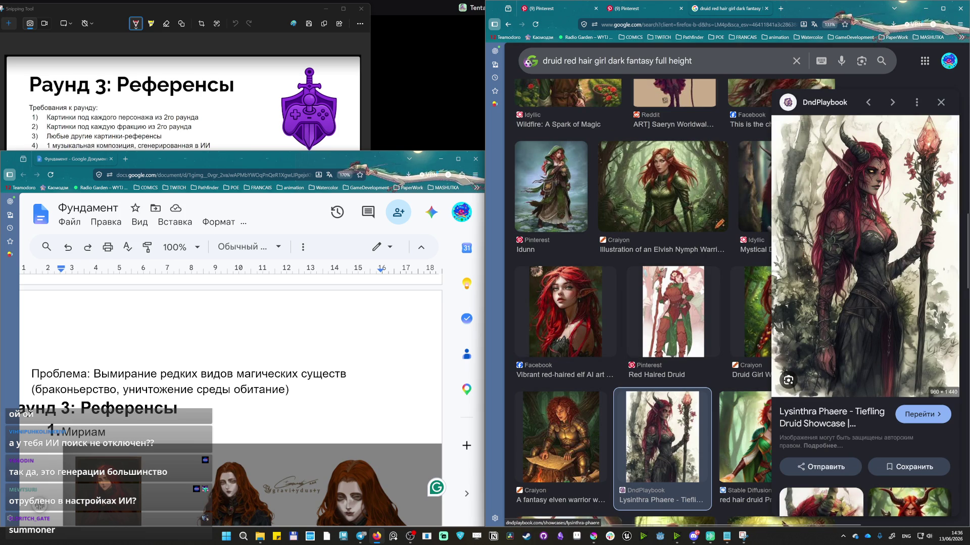
scroll(864, 335, "down", 3)
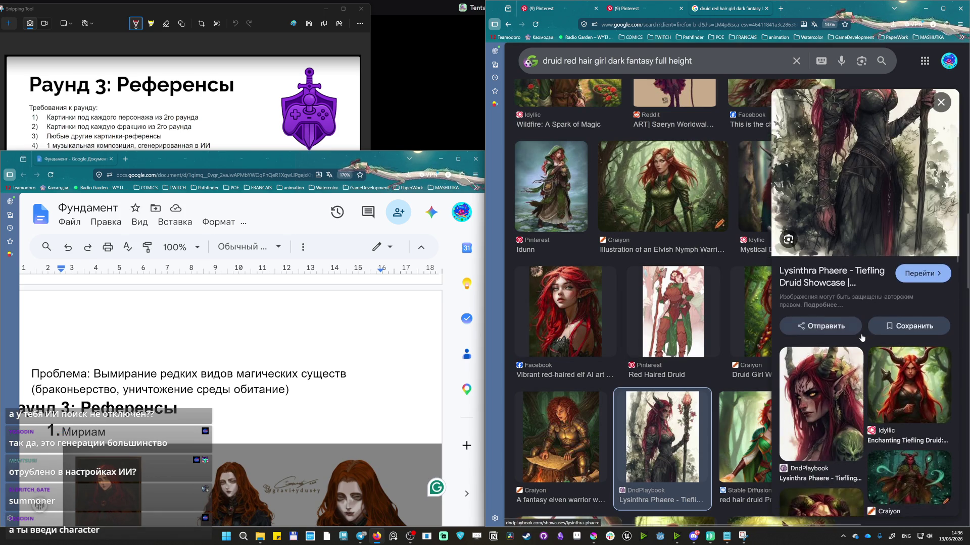
scroll(860, 338, "down", 1)
scroll(854, 345, "down", 1)
scroll(854, 344, "down", 1)
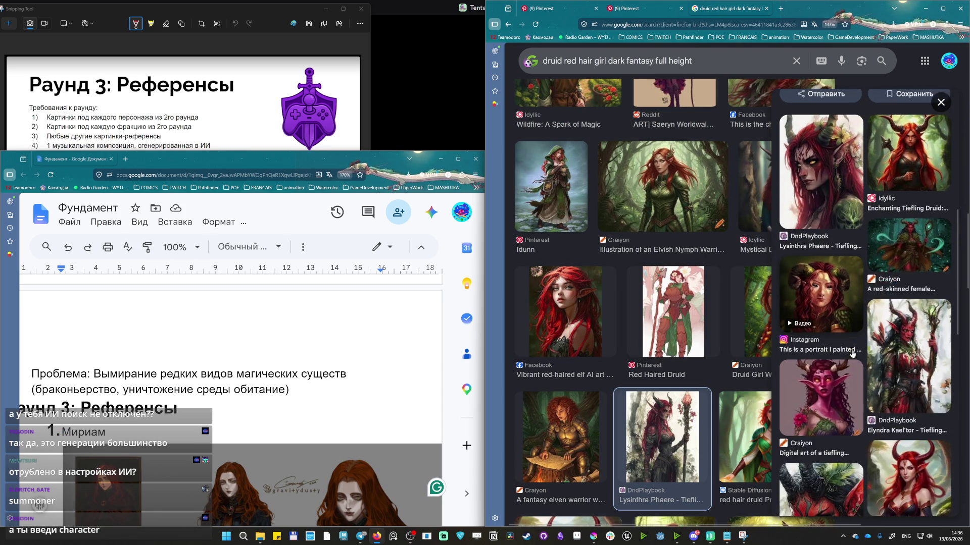
scroll(854, 345, "up", 5)
scroll(608, 384, "down", 3)
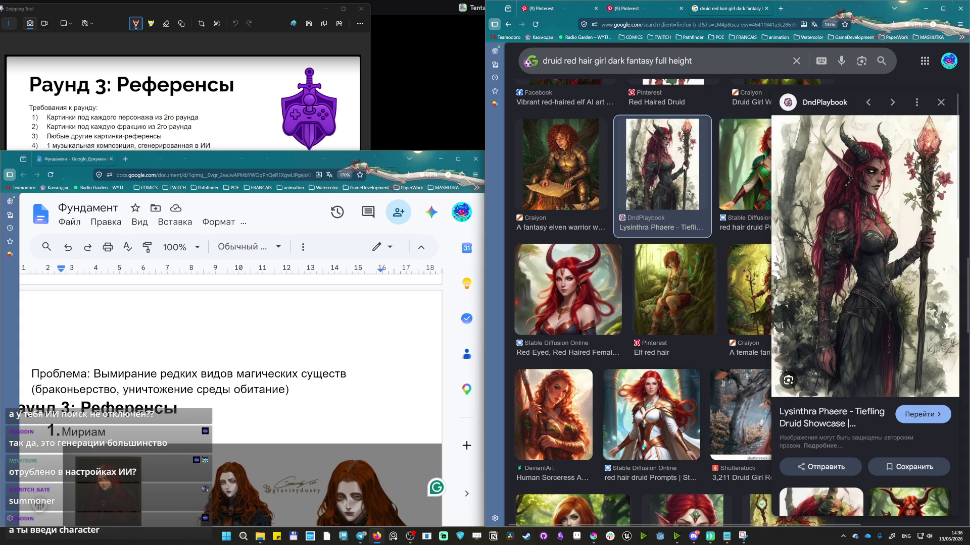
Browse more 'female witch red hair' pins and reopen the search to refine it.
left_click(636, 9)
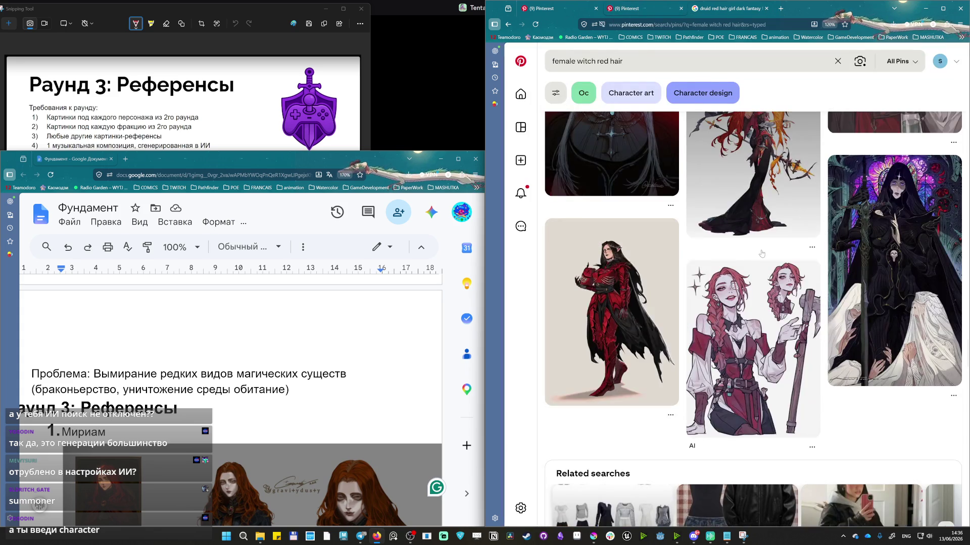
scroll(758, 254, "down", 1)
scroll(766, 252, "down", 3)
scroll(790, 246, "down", 3)
scroll(784, 254, "down", 3)
scroll(782, 255, "down", 3)
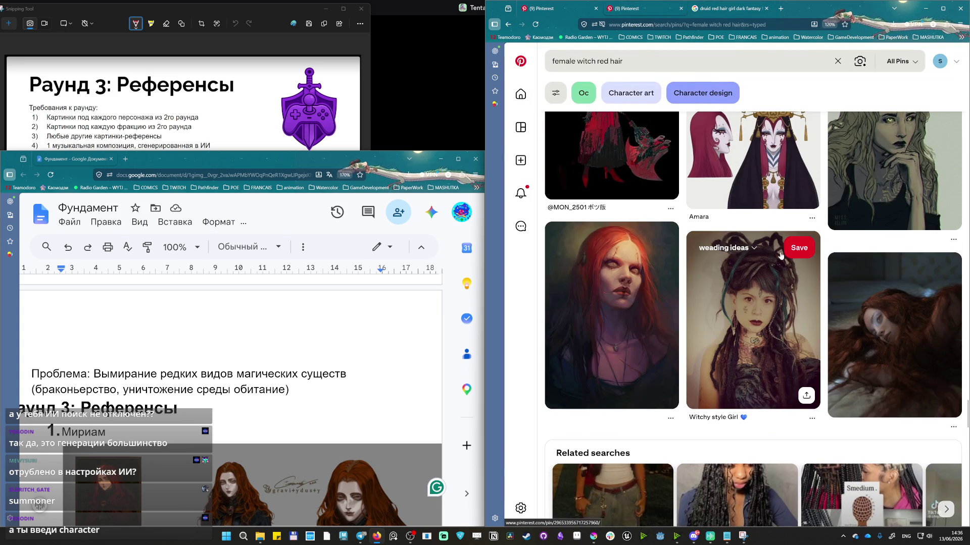
scroll(772, 265, "down", 2)
scroll(765, 275, "down", 3)
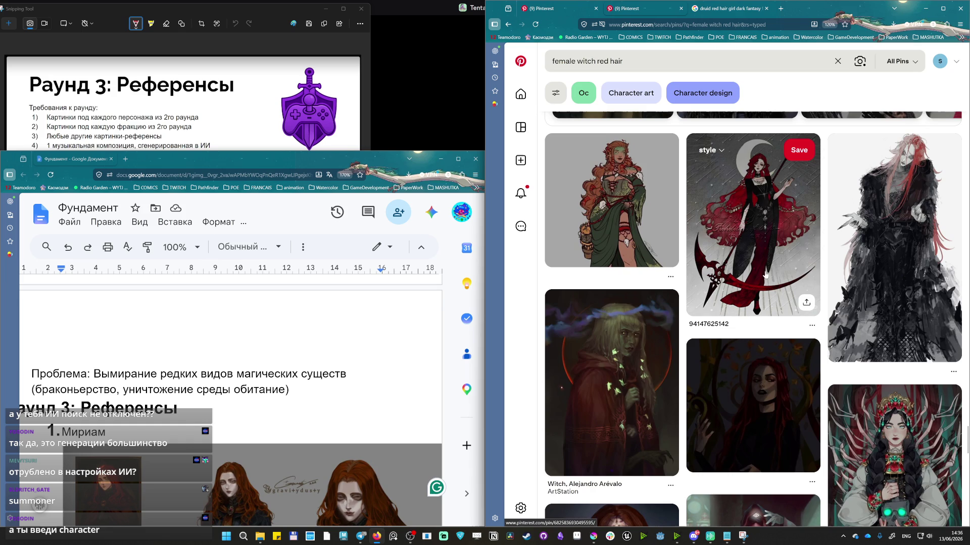
scroll(723, 283, "down", 3)
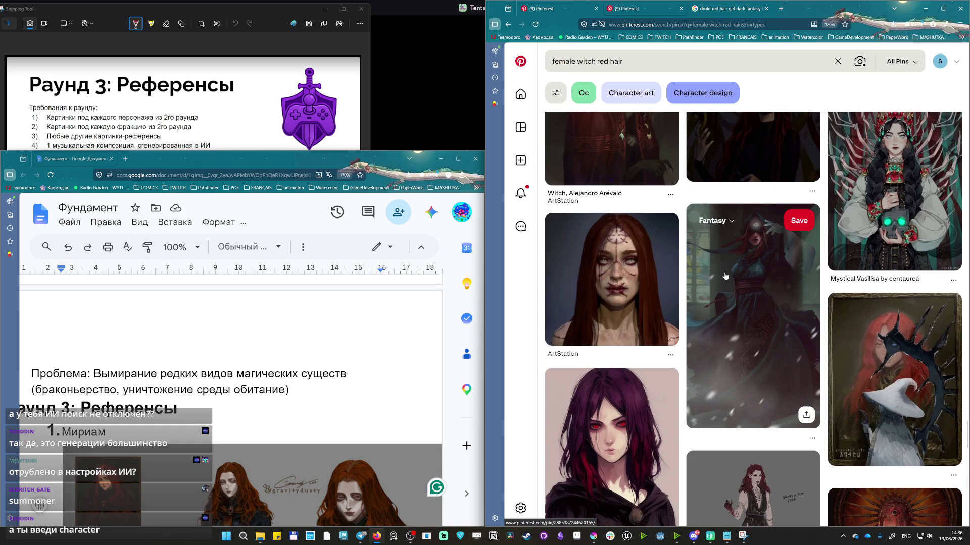
scroll(724, 283, "down", 5)
scroll(726, 279, "down", 3)
scroll(727, 276, "down", 3)
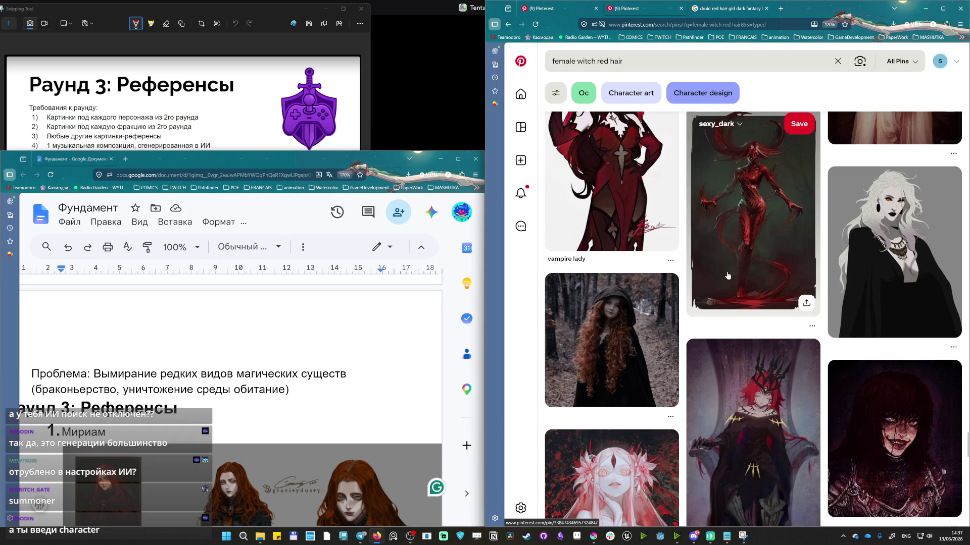
scroll(728, 276, "down", 5)
scroll(615, 350, "down", 3)
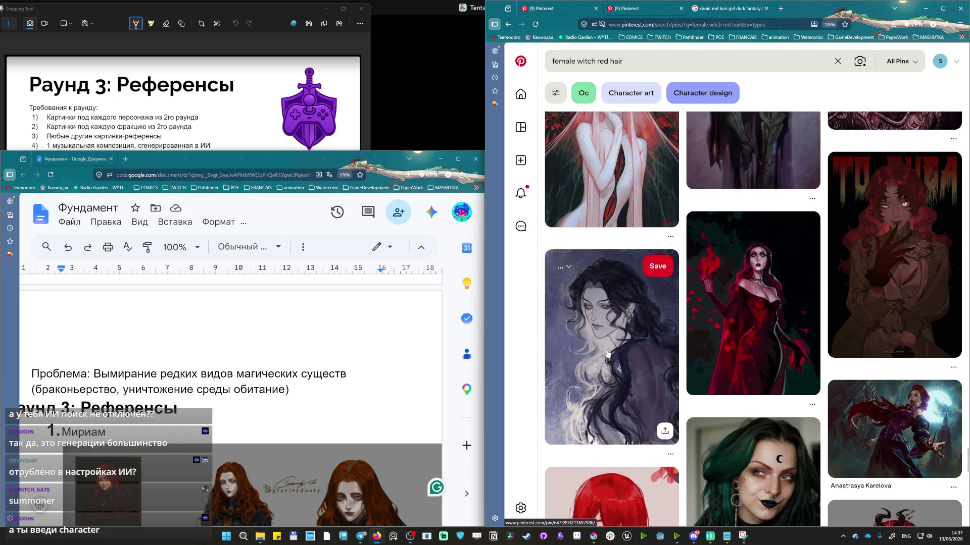
scroll(583, 369, "down", 3)
scroll(581, 370, "down", 3)
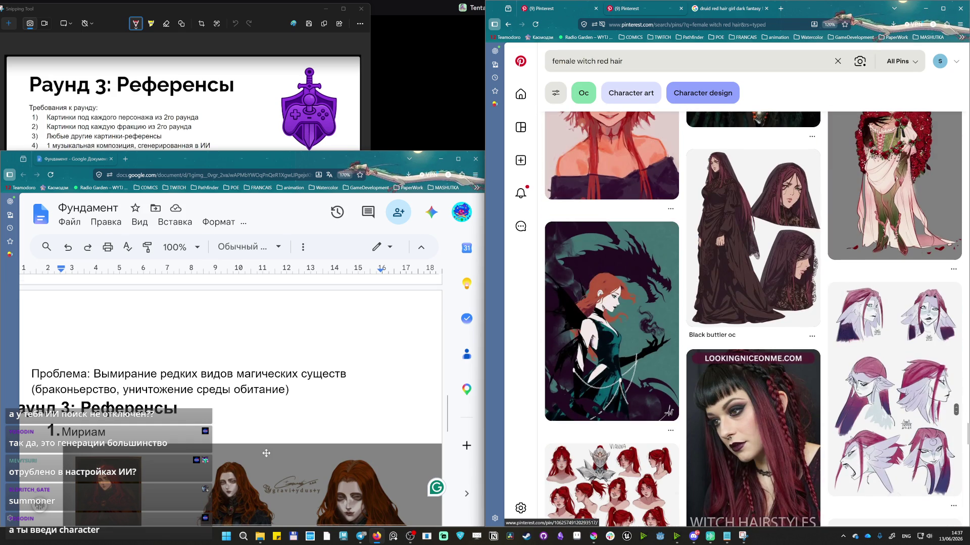
scroll(267, 454, "down", 5)
scroll(267, 453, "up", 2)
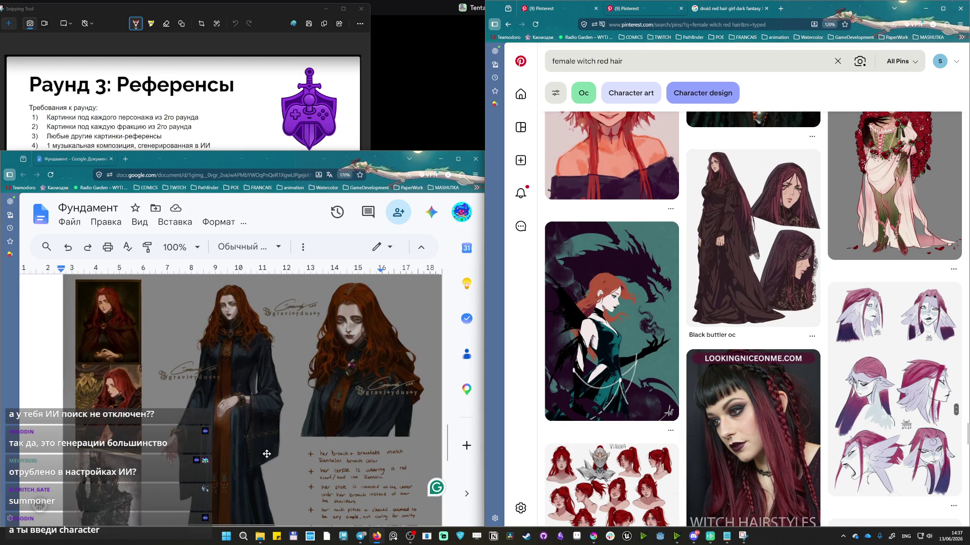
scroll(668, 268, "down", 5)
scroll(668, 268, "down", 5)
scroll(668, 269, "down", 5)
left_click(619, 66)
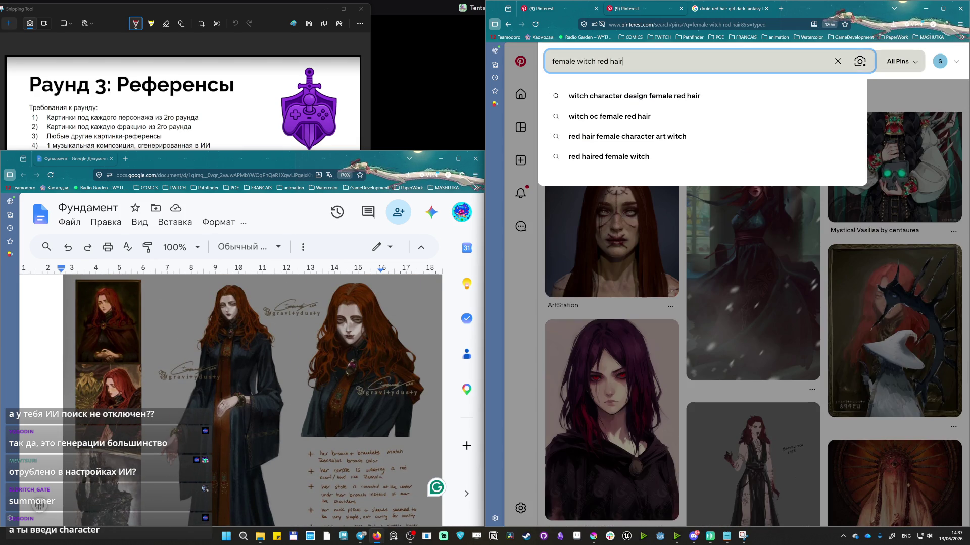
type(" character")
Search 'female witch red hair character', browse the pins against the doc notes, then select the query.
key("Return")
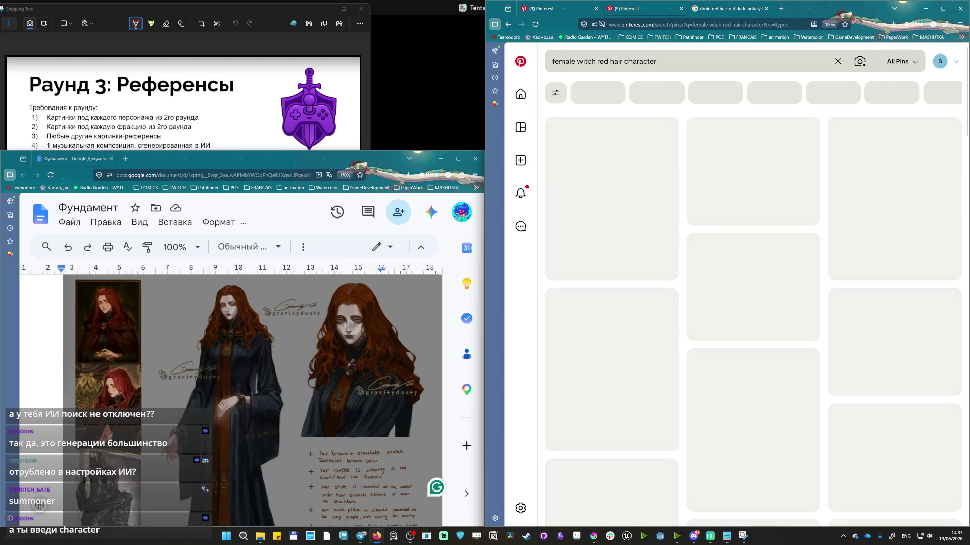
left_click(716, 9)
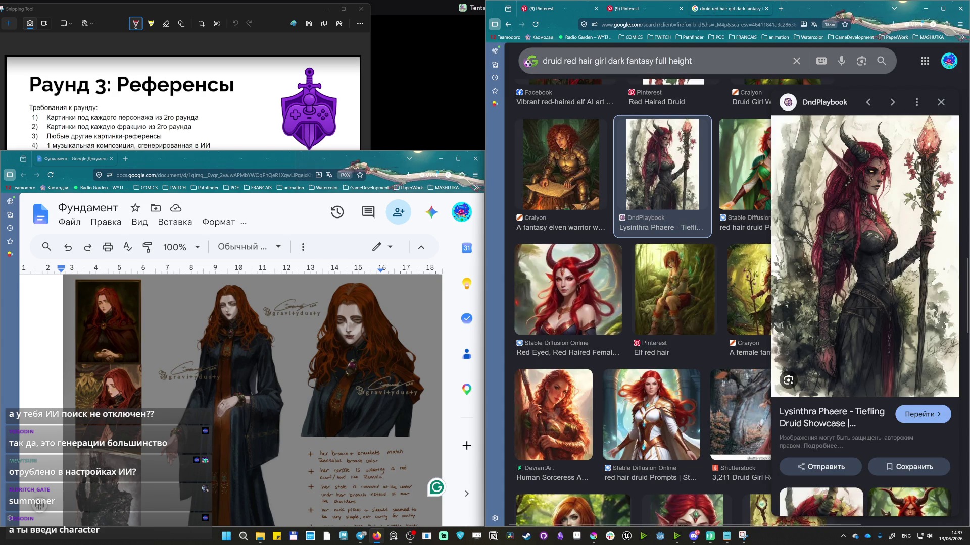
left_click(637, 16)
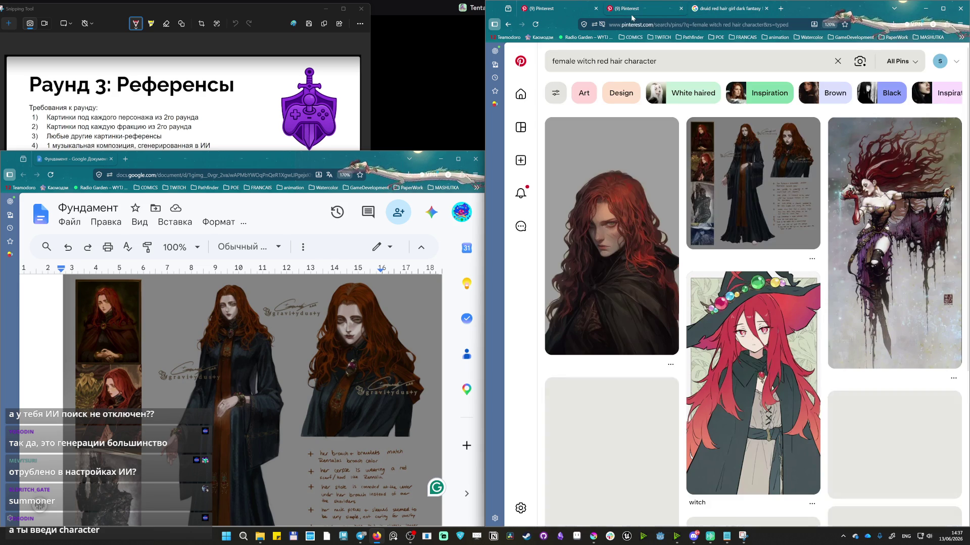
mouse_move(753, 182)
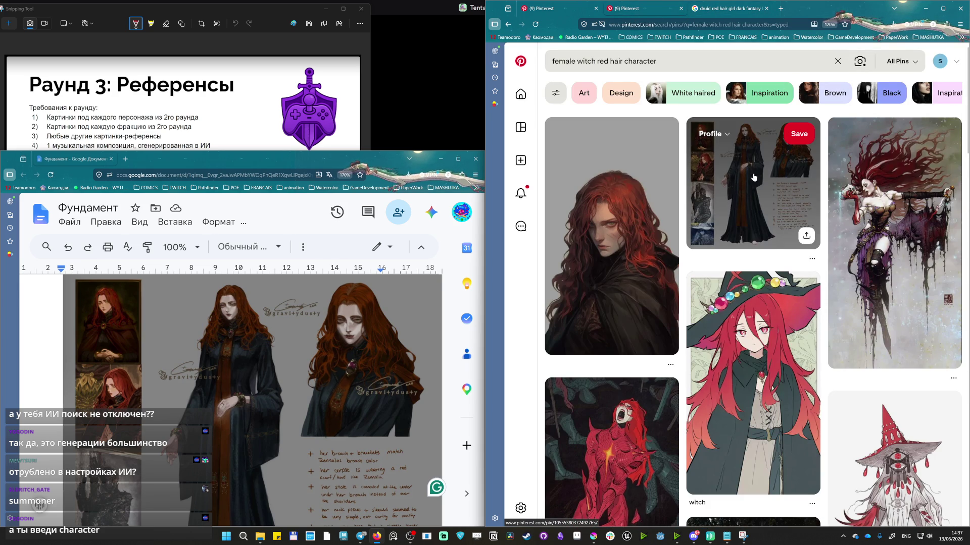
scroll(749, 186, "down", 1)
scroll(746, 189, "down", 2)
scroll(742, 193, "down", 1)
scroll(734, 198, "down", 1)
scroll(731, 201, "down", 2)
scroll(713, 213, "down", 2)
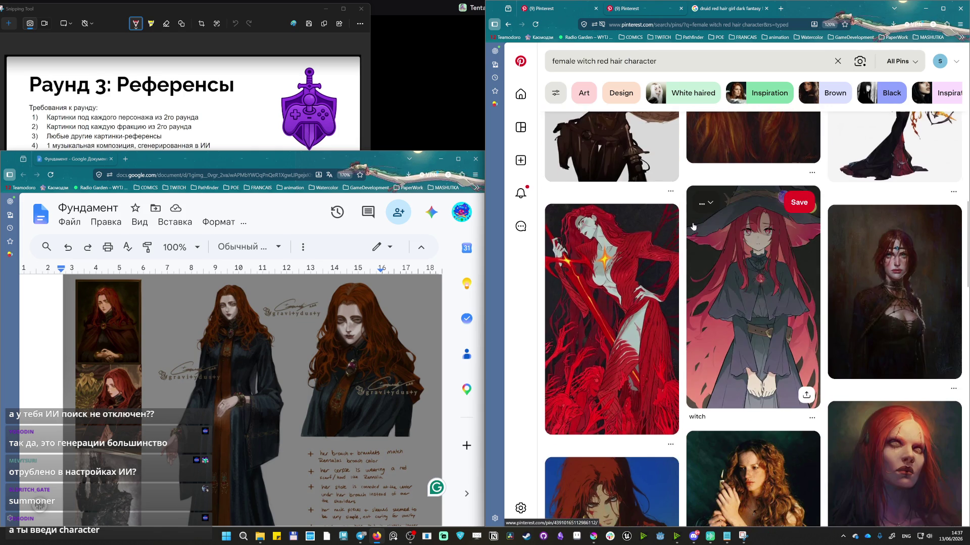
scroll(693, 221, "down", 2)
scroll(689, 225, "down", 1)
scroll(691, 220, "down", 2)
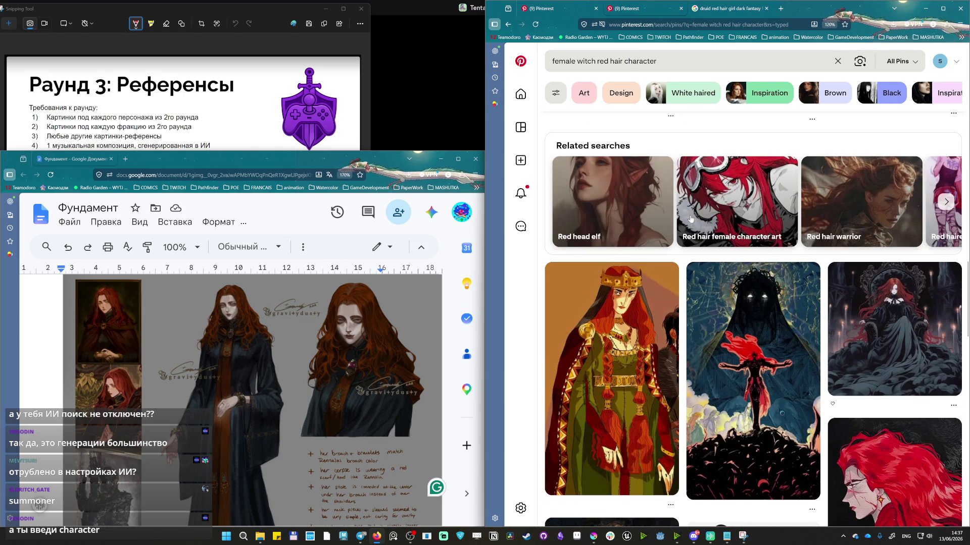
scroll(689, 219, "down", 4)
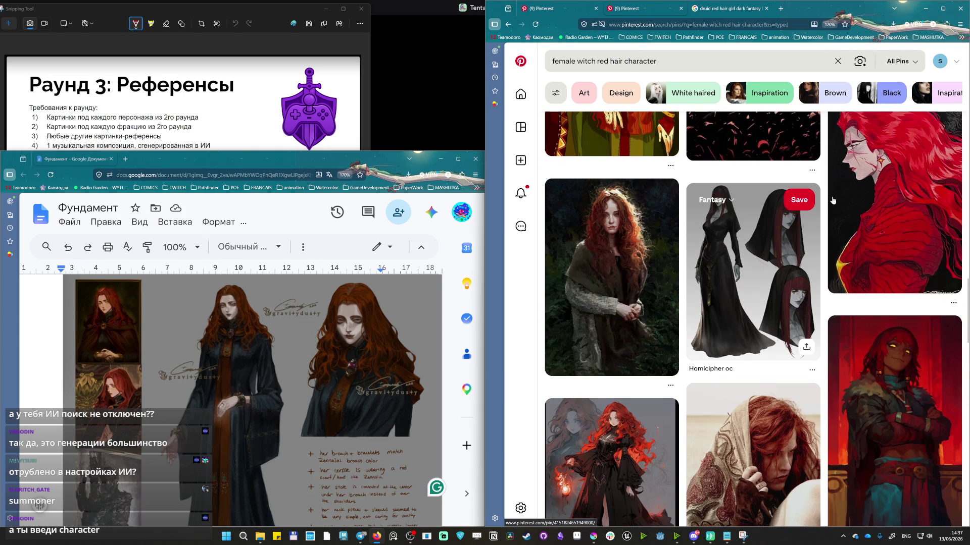
scroll(796, 219, "down", 3)
scroll(750, 239, "down", 3)
scroll(720, 260, "down", 2)
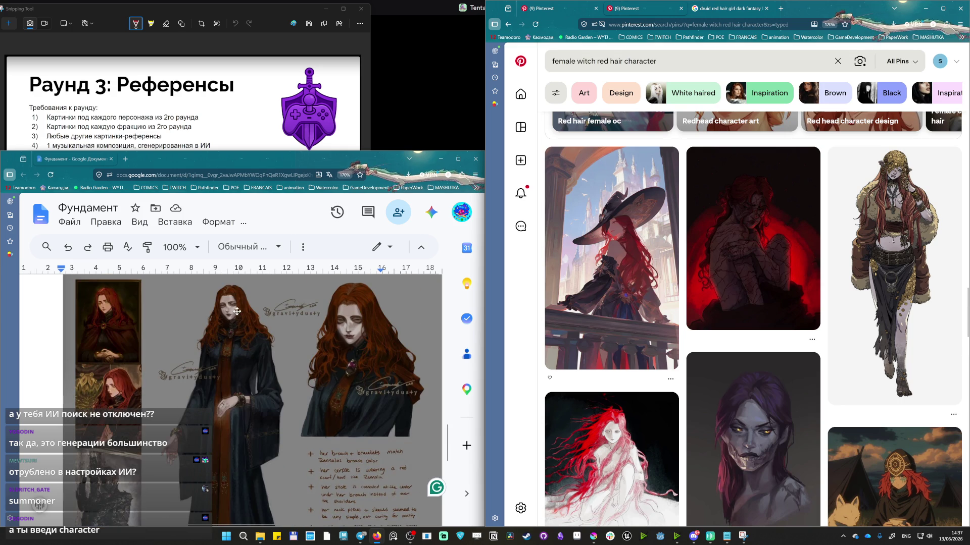
scroll(758, 351, "down", 3)
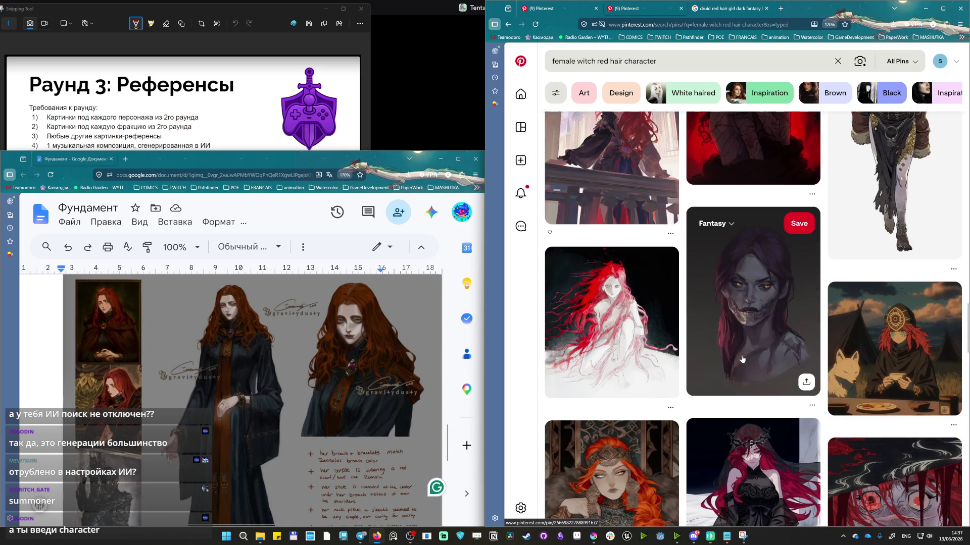
scroll(750, 350, "down", 3)
scroll(737, 348, "down", 3)
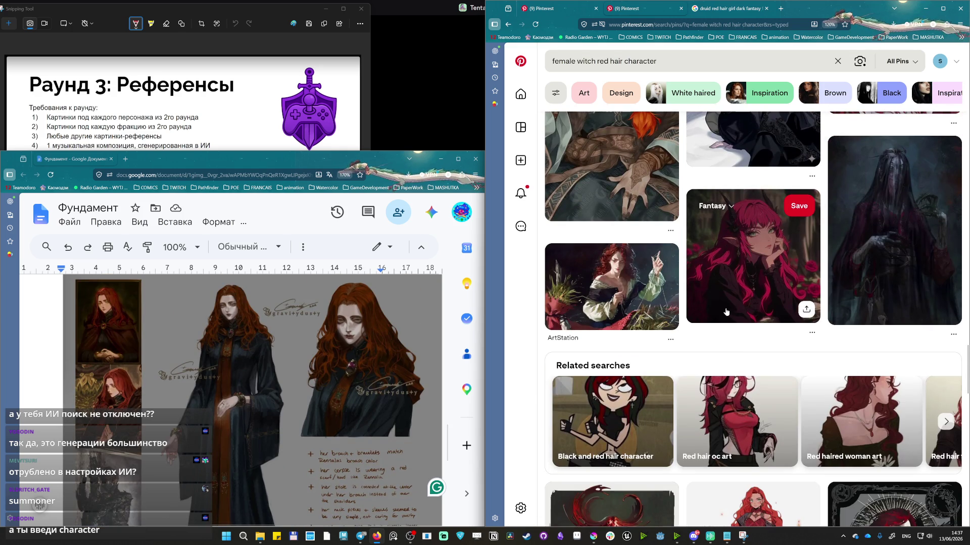
scroll(737, 349, "down", 3)
scroll(678, 311, "down", 1)
scroll(679, 311, "down", 3)
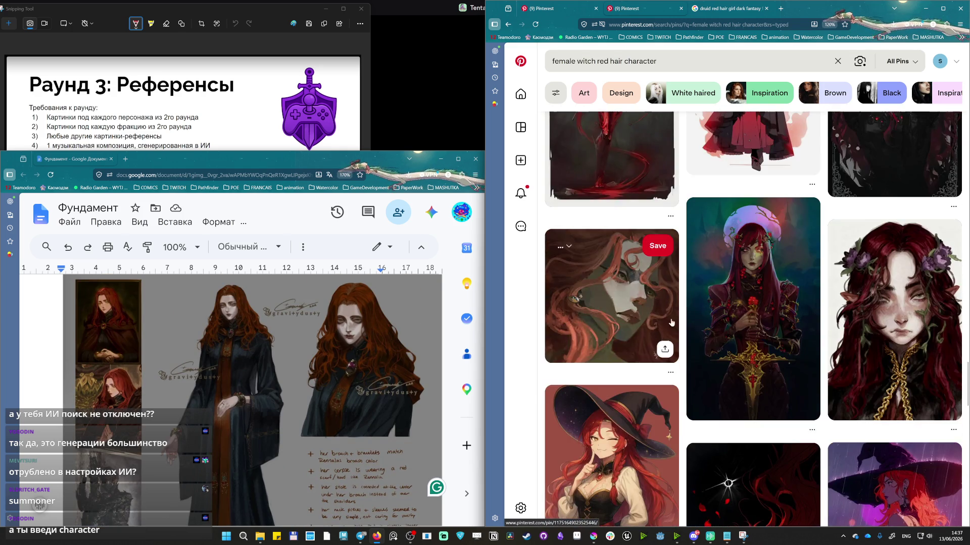
scroll(678, 310, "down", 3)
scroll(231, 402, "up", 5)
scroll(231, 402, "down", 2)
scroll(231, 401, "up", 1)
scroll(231, 402, "up", 5)
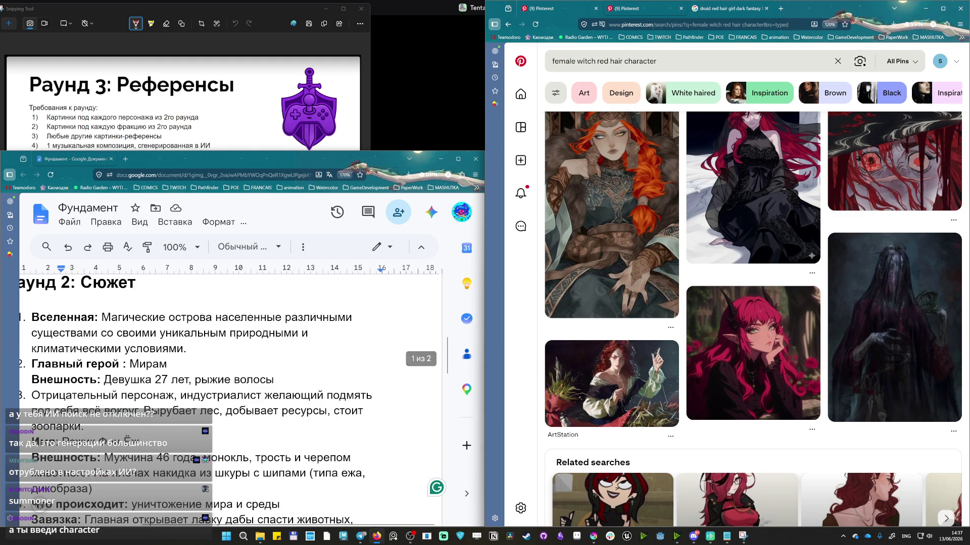
scroll(232, 402, "down", 2)
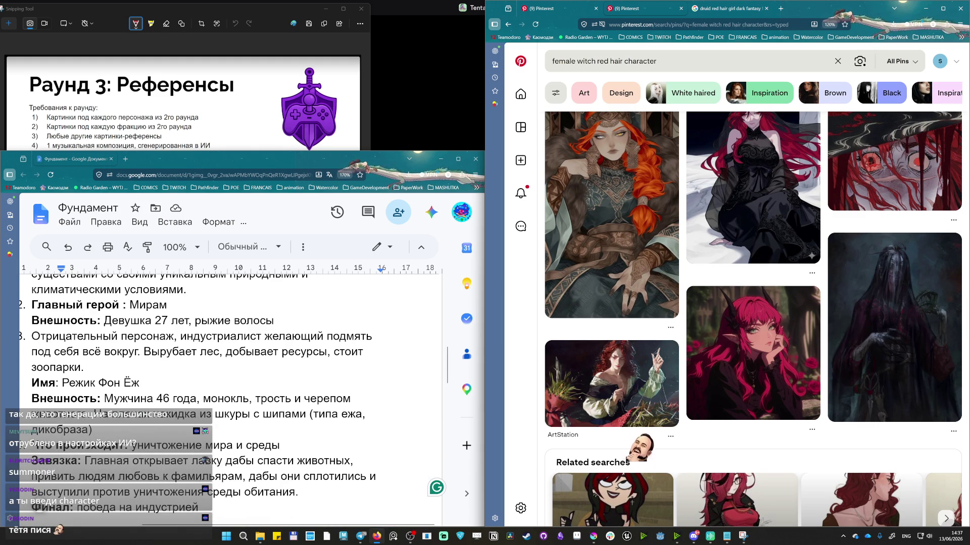
left_click(682, 61)
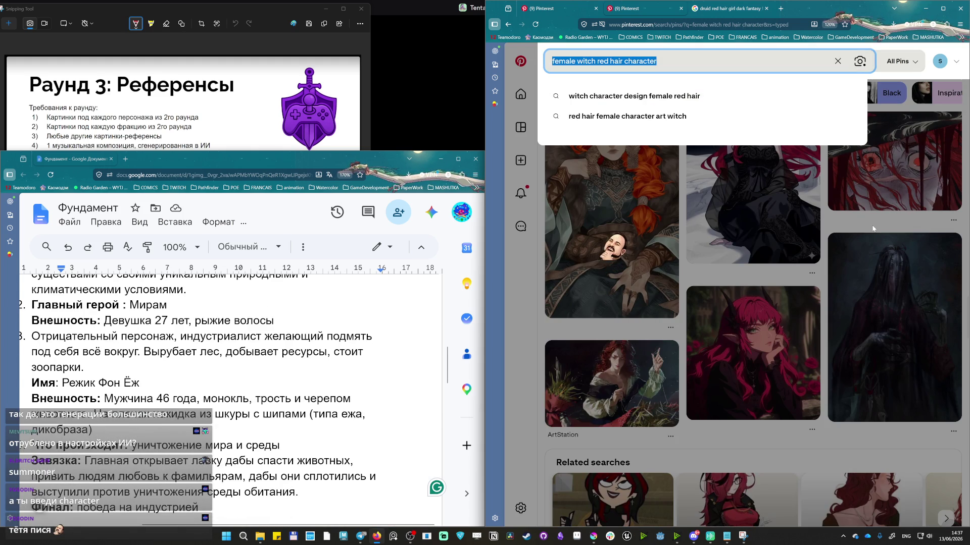
type("man")
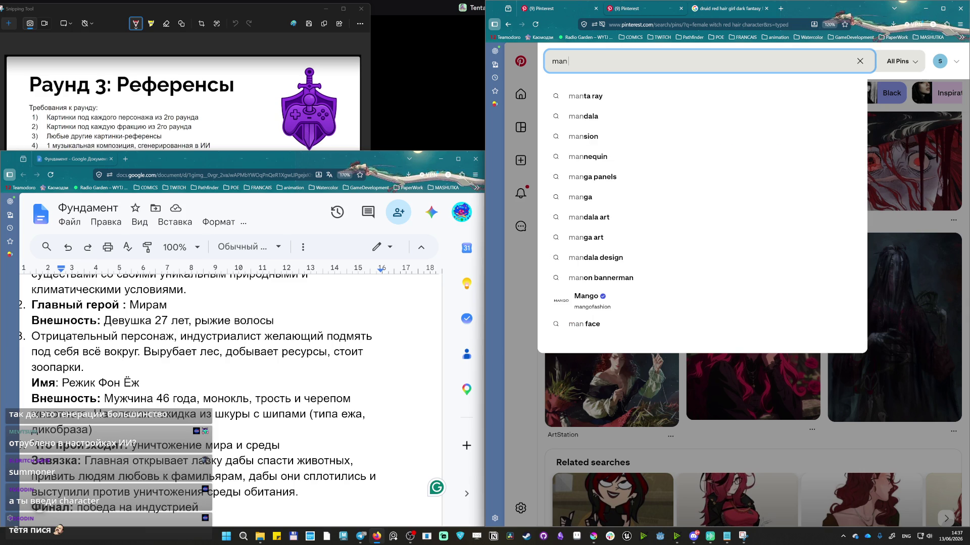
Clear the query and browse related pins through to 'Sheogarath, prince of madness' at full size.
key("BackSpace")
key("BackSpace")
key("BackSpace")
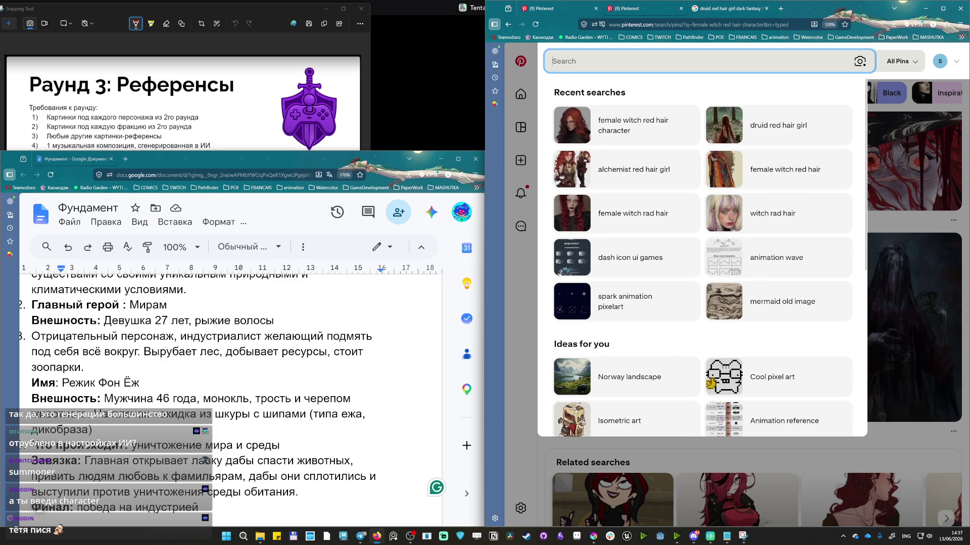
type("old chaa")
key("BackSpace")
key("BackSpace")
key("BackSpace")
key("BackSpace")
type("evil ")
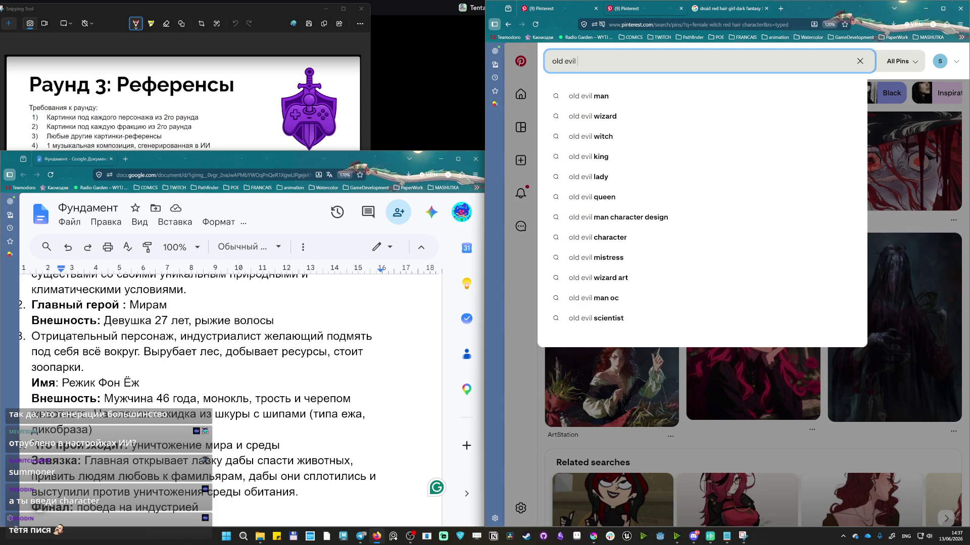
type("character wi")
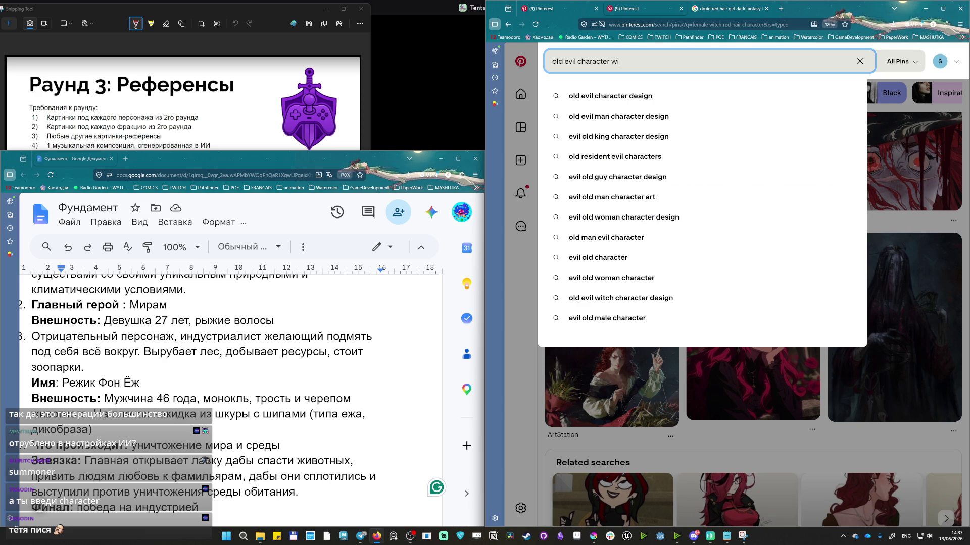
type("th monocl")
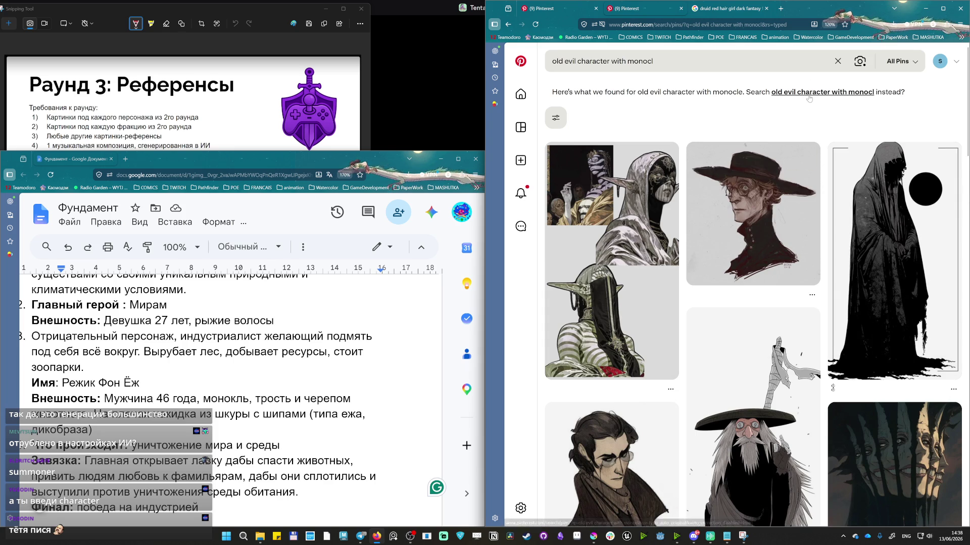
scroll(791, 128, "down", 1)
scroll(715, 308, "down", 3)
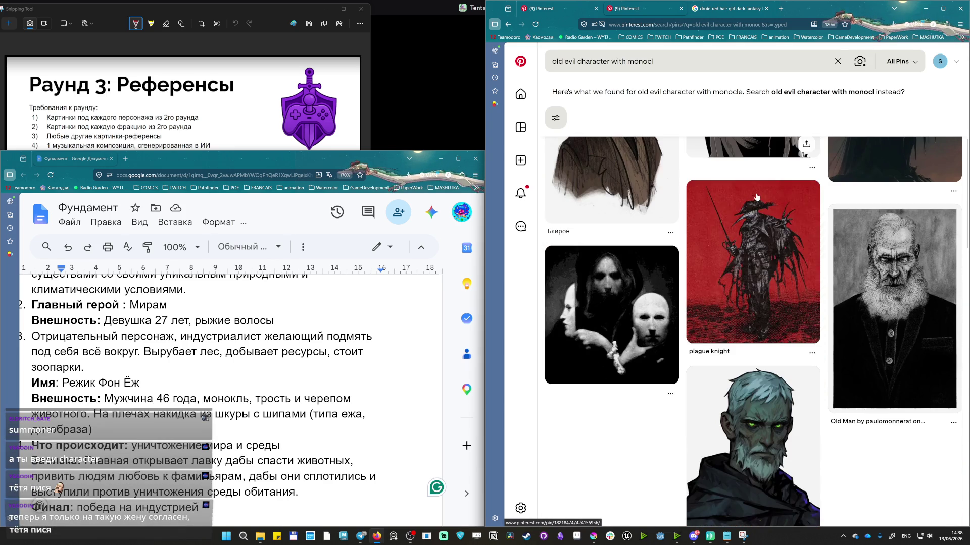
scroll(715, 309, "down", 1)
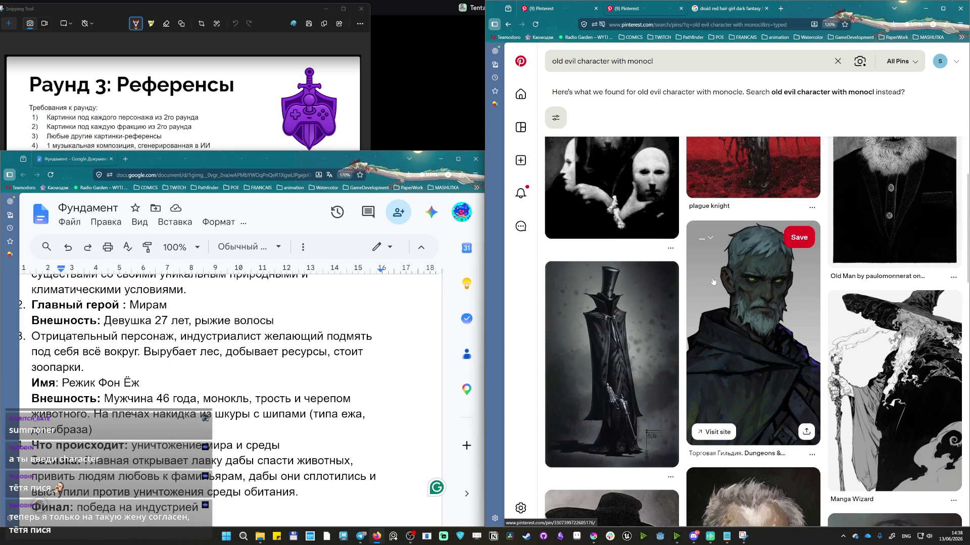
scroll(682, 334, "down", 1)
scroll(641, 365, "down", 1)
scroll(641, 365, "down", 2)
scroll(641, 365, "down", 2)
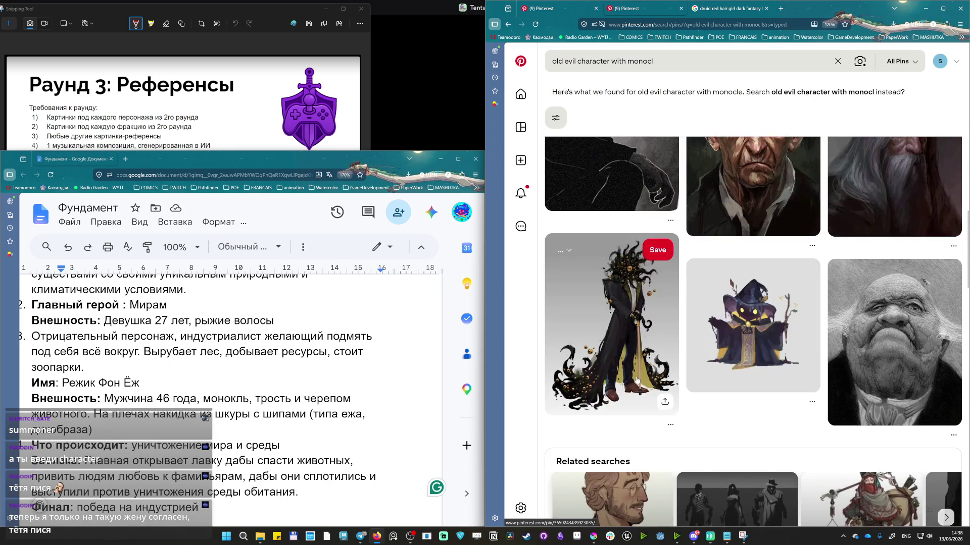
scroll(640, 368, "down", 2)
scroll(637, 373, "down", 2)
scroll(638, 372, "up", 2)
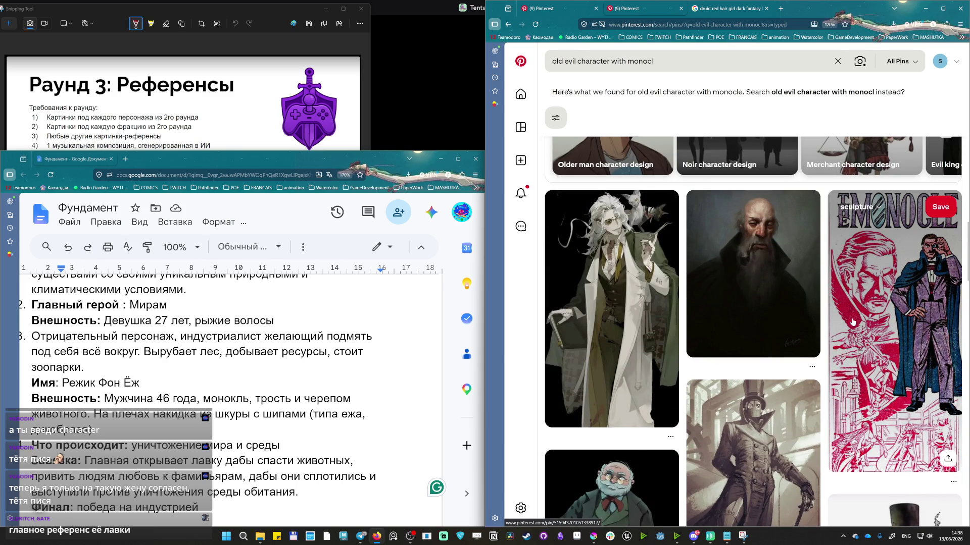
mouse_move(610, 308)
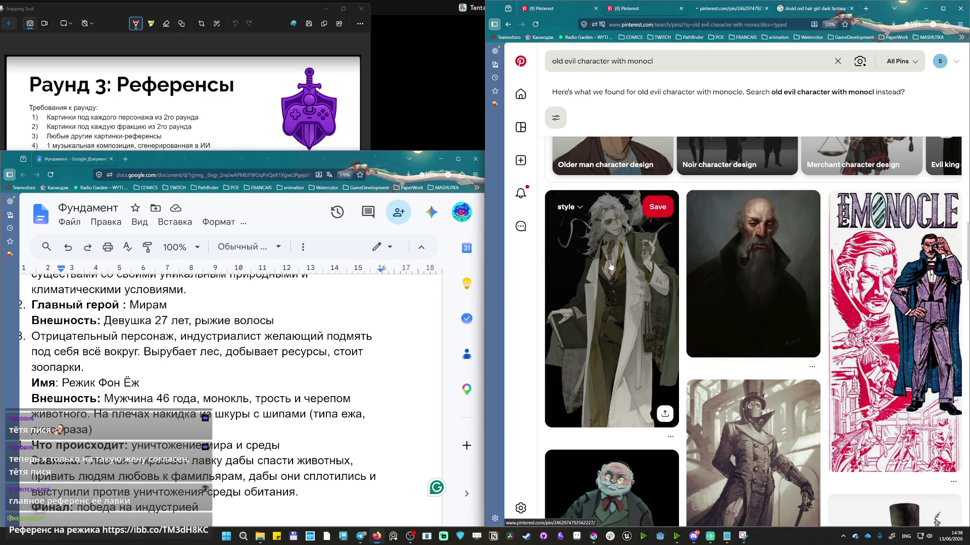
left_click(609, 263)
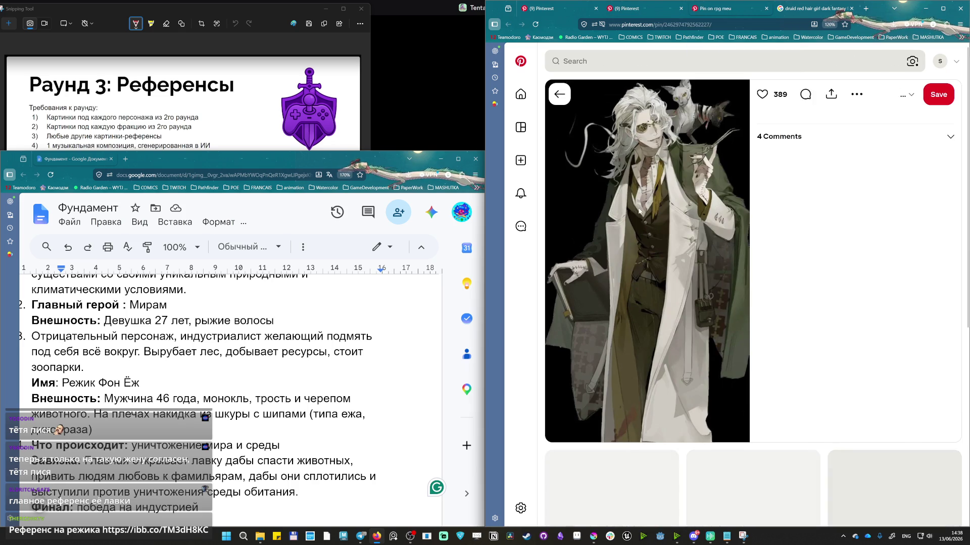
scroll(689, 204, "down", 3)
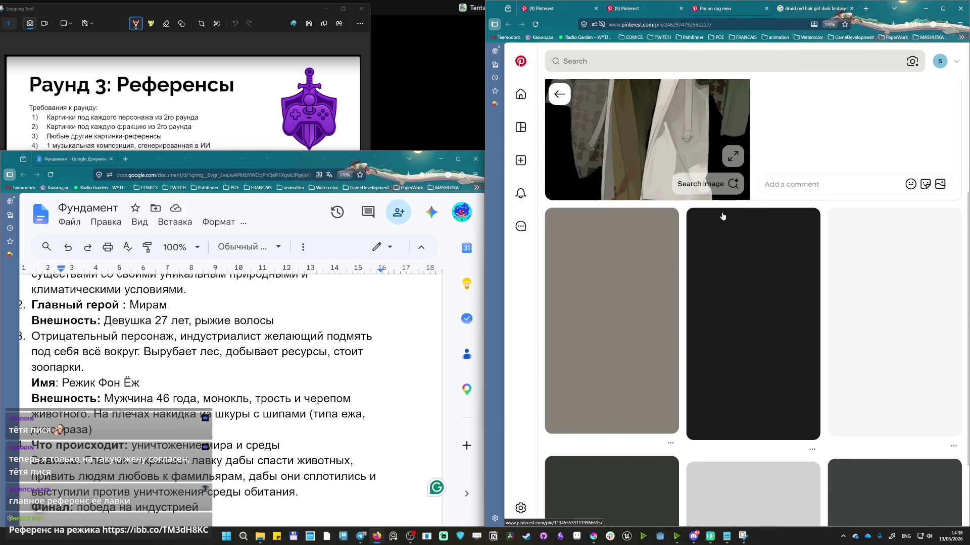
scroll(863, 154, "down", 2)
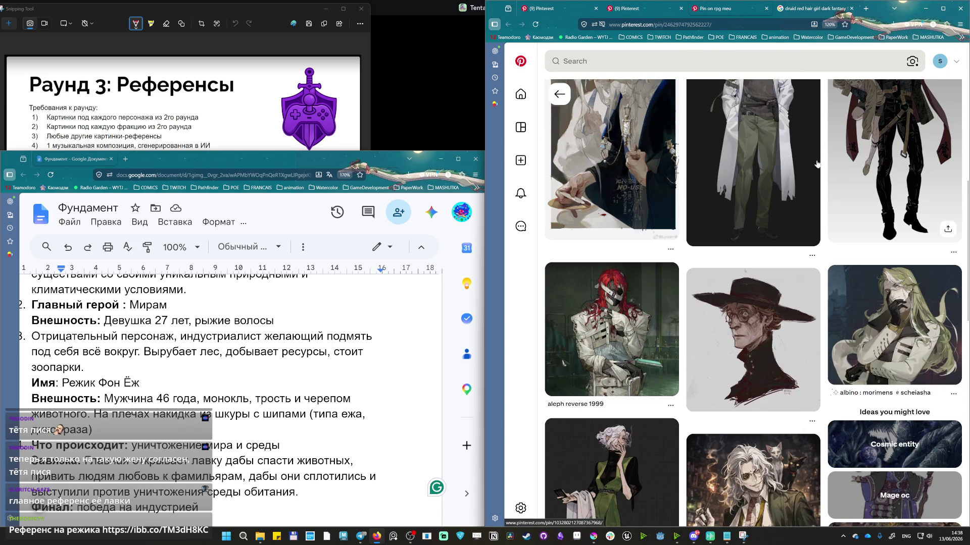
scroll(833, 327, "down", 2)
scroll(803, 296, "down", 2)
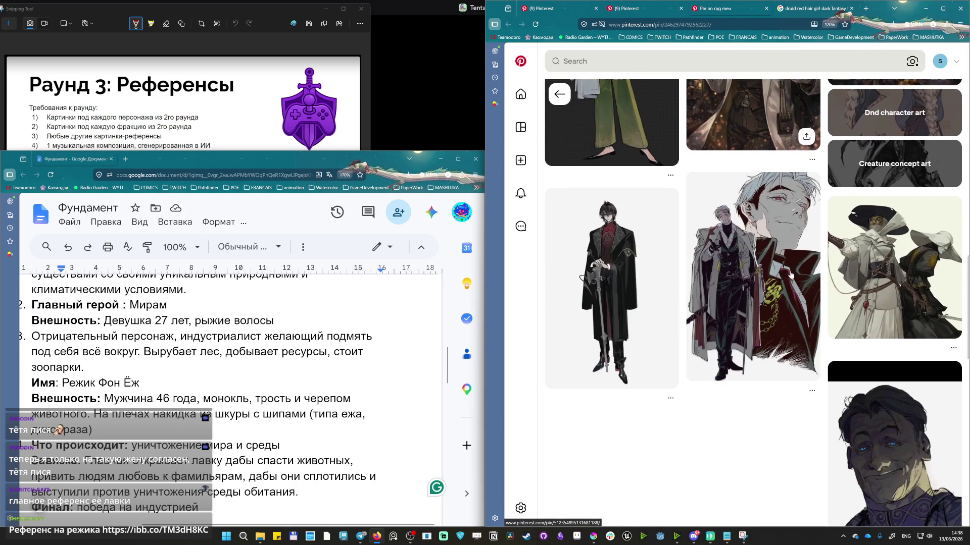
scroll(652, 336, "down", 2)
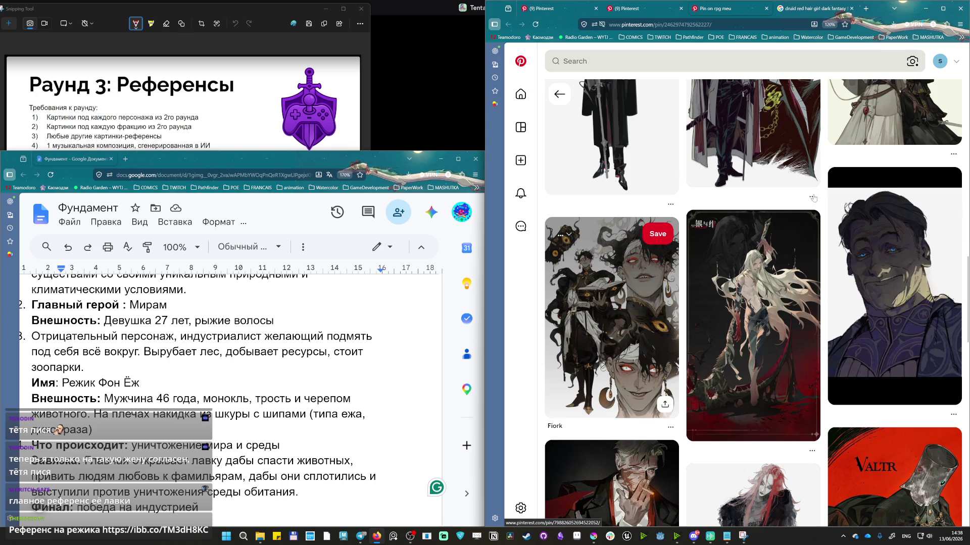
scroll(894, 169, "down", 2)
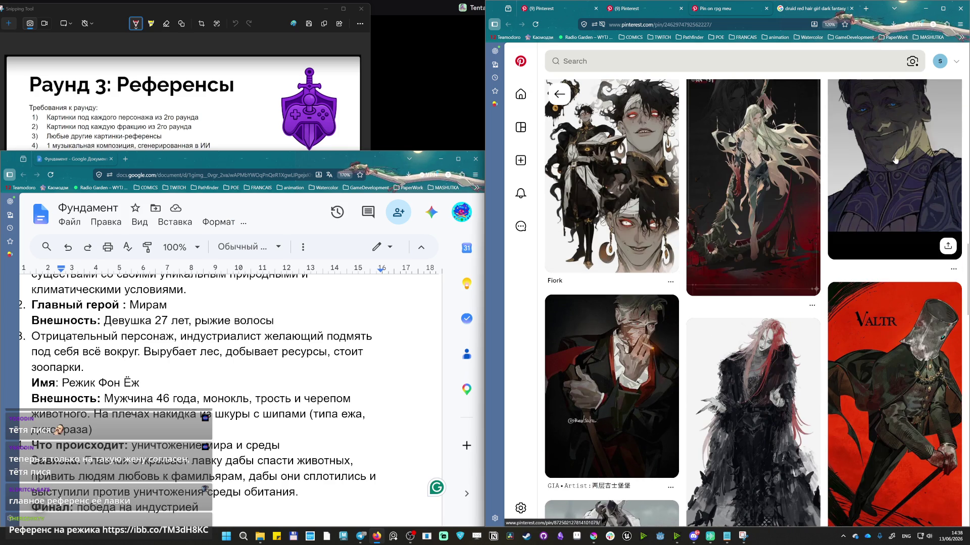
left_click(895, 158)
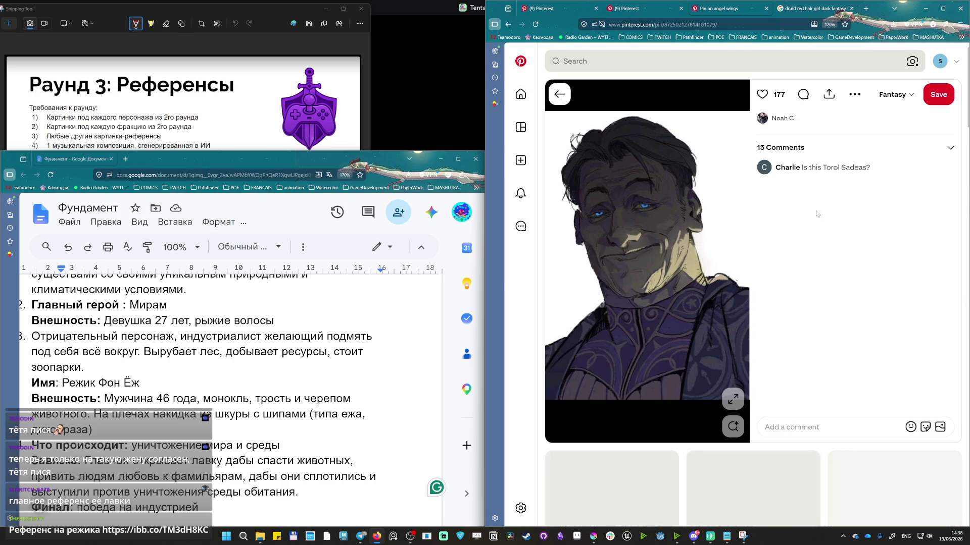
scroll(789, 226, "down", 2)
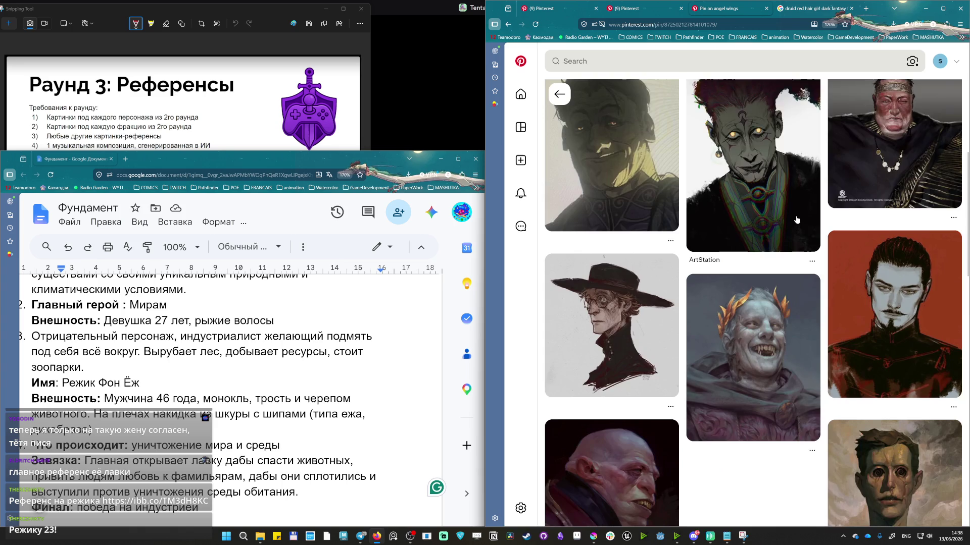
scroll(796, 222, "down", 3)
scroll(796, 220, "down", 3)
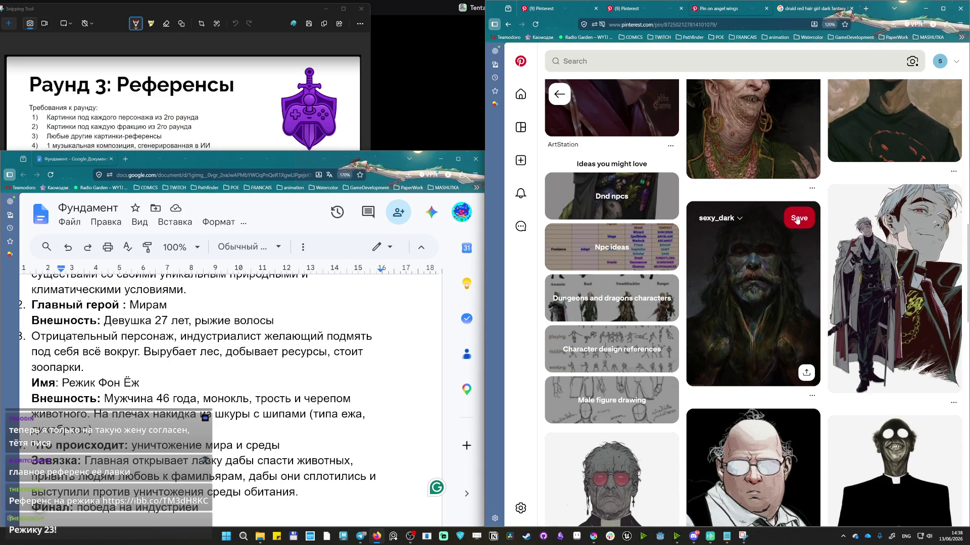
scroll(796, 220, "down", 2)
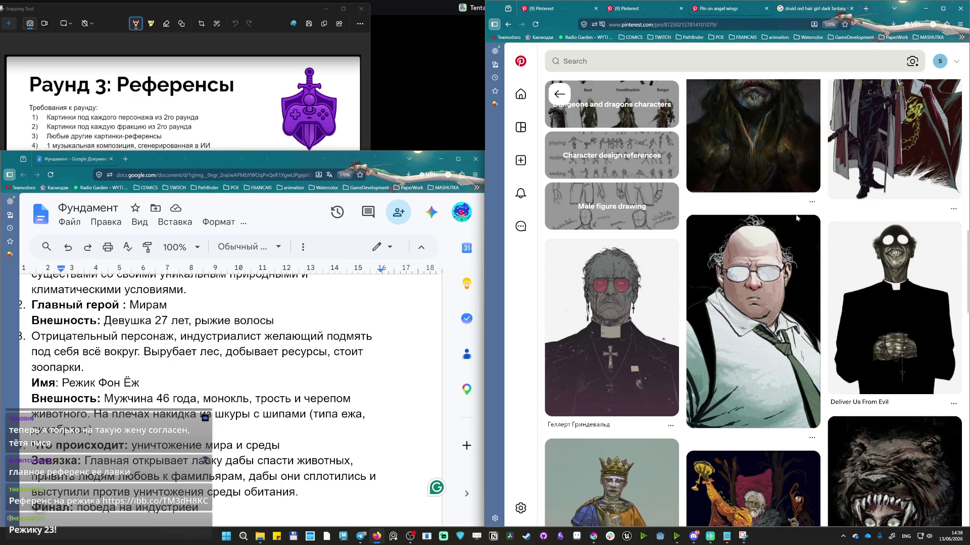
scroll(796, 219, "down", 2)
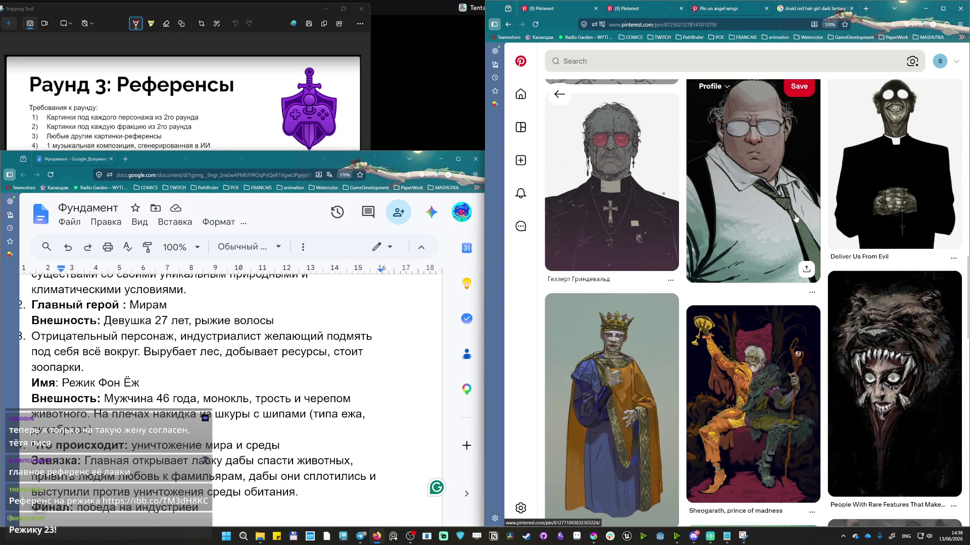
scroll(795, 219, "down", 1)
left_click(773, 315)
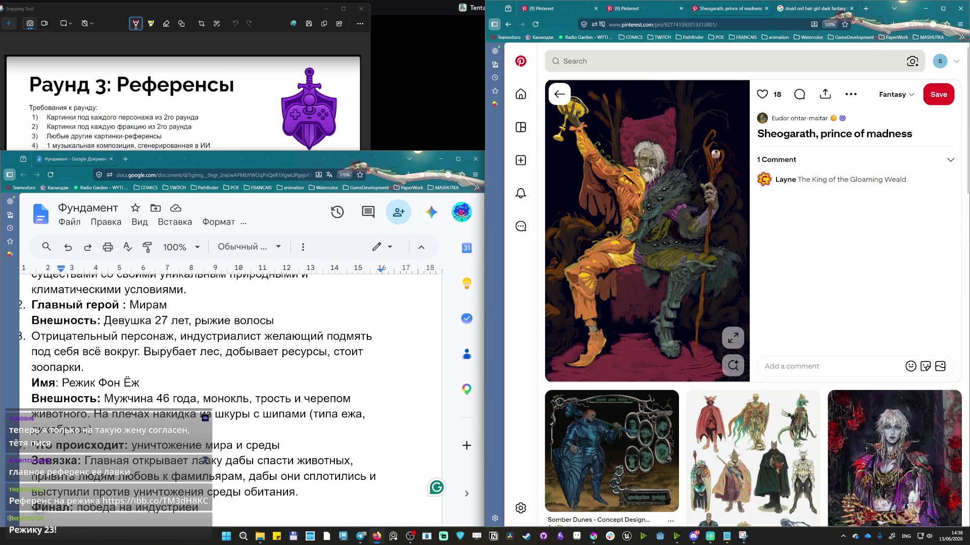
scroll(682, 227, "down", 1)
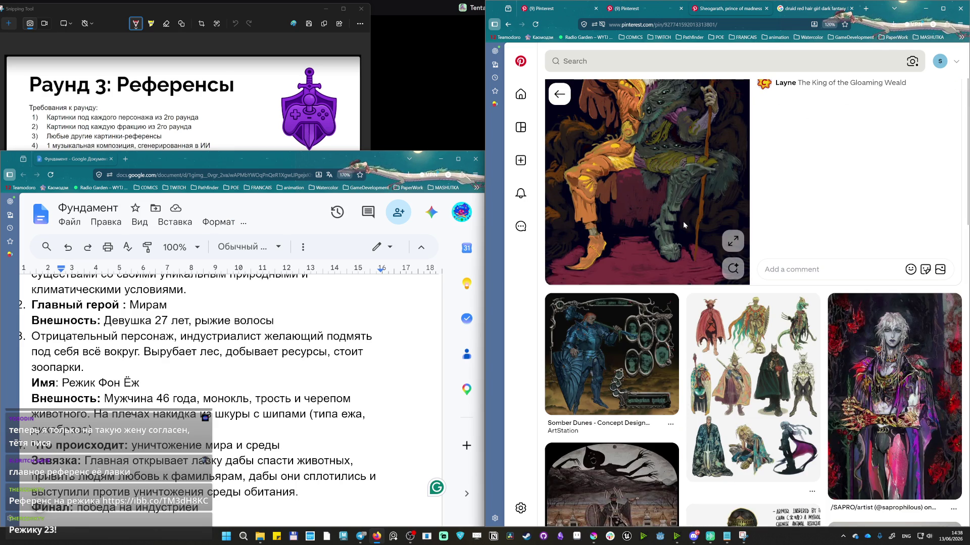
scroll(680, 219, "up", 1)
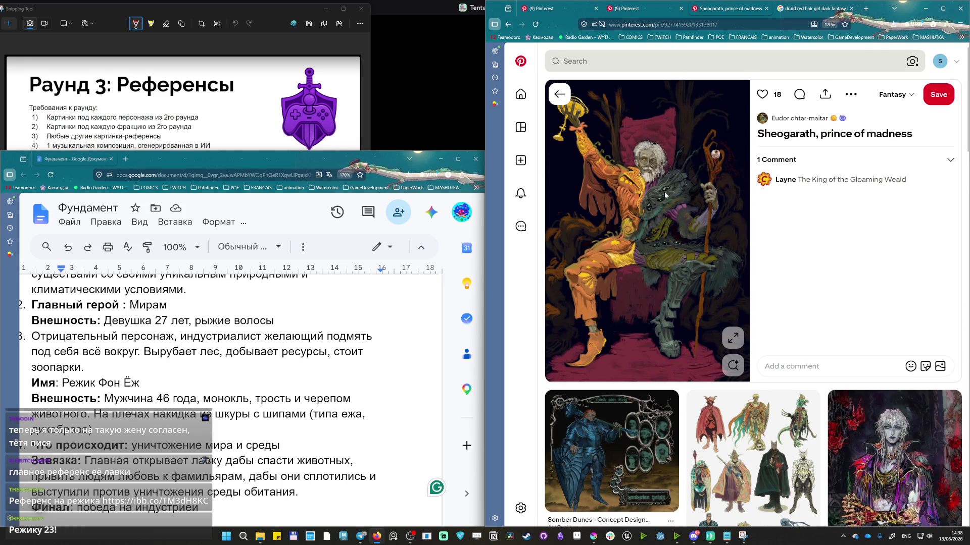
scroll(665, 195, "down", 5)
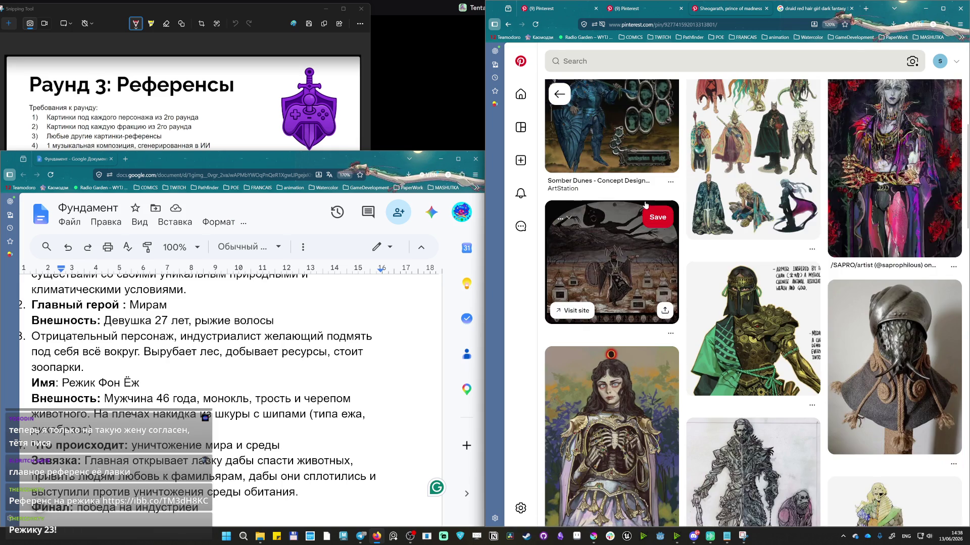
scroll(640, 214, "down", 5)
scroll(640, 213, "down", 5)
mouse_move(612, 173)
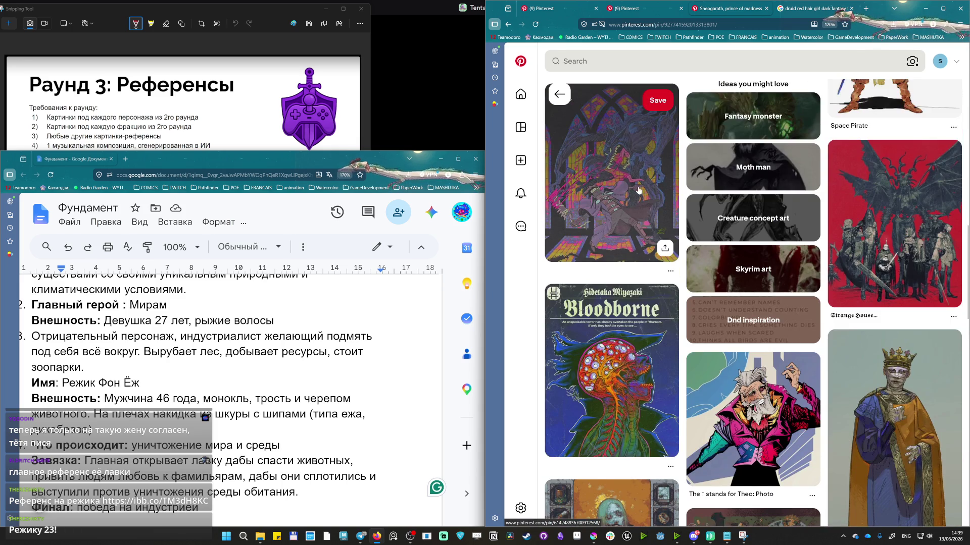
scroll(638, 187, "down", 2)
scroll(629, 159, "down", 3)
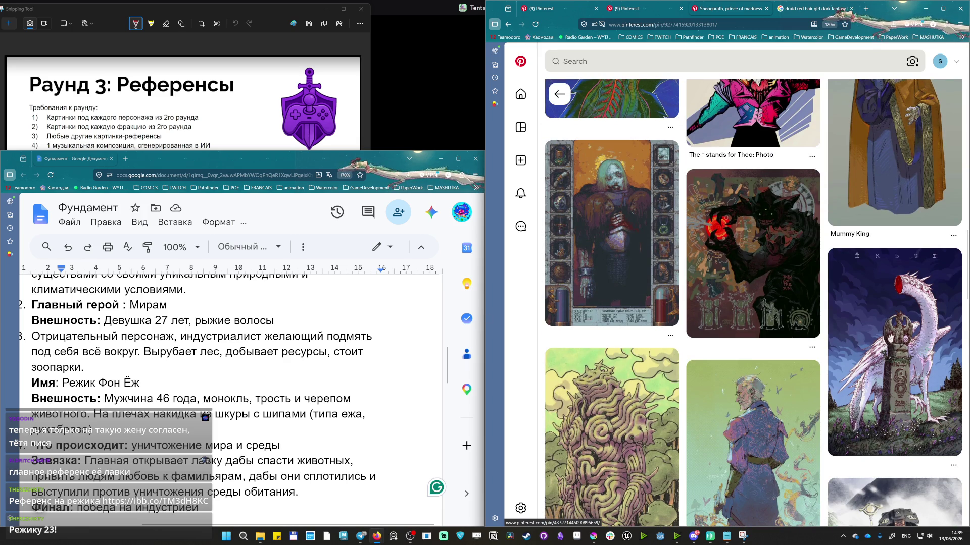
Bring the Фундамент design doc back into focus, clearing an accidental selection.
left_click(159, 400)
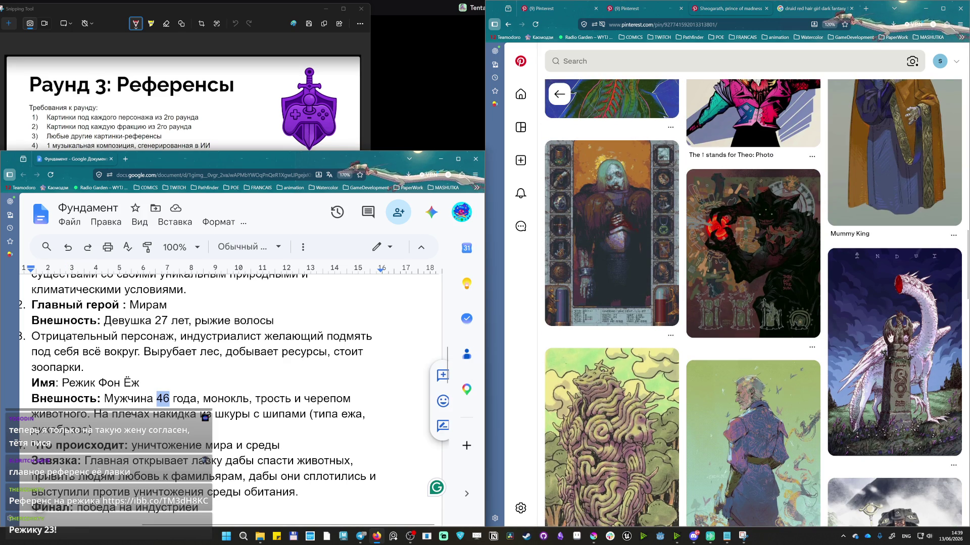
left_click(236, 399)
scroll(666, 318, "down", 1)
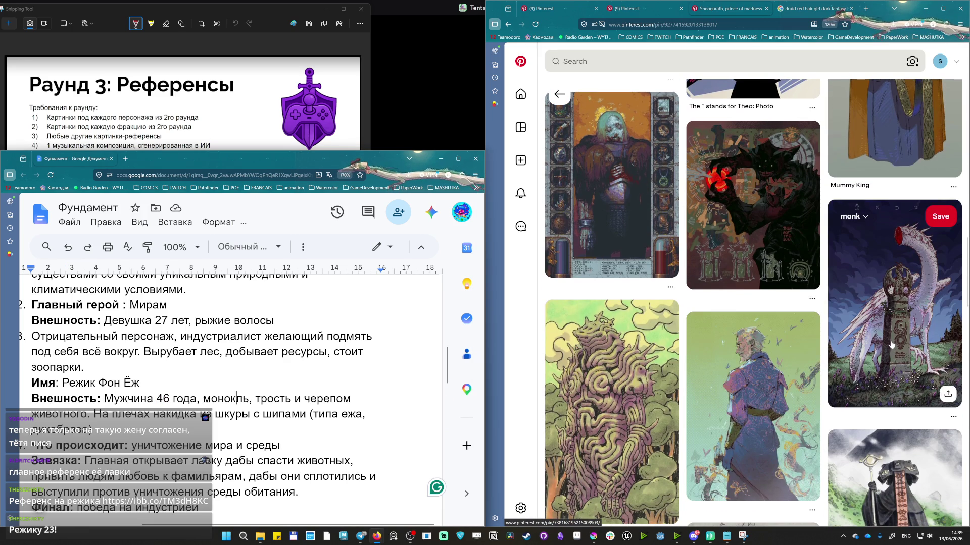
scroll(884, 343, "down", 2)
scroll(884, 334, "down", 2)
scroll(884, 318, "down", 2)
scroll(884, 295, "down", 2)
scroll(834, 319, "down", 2)
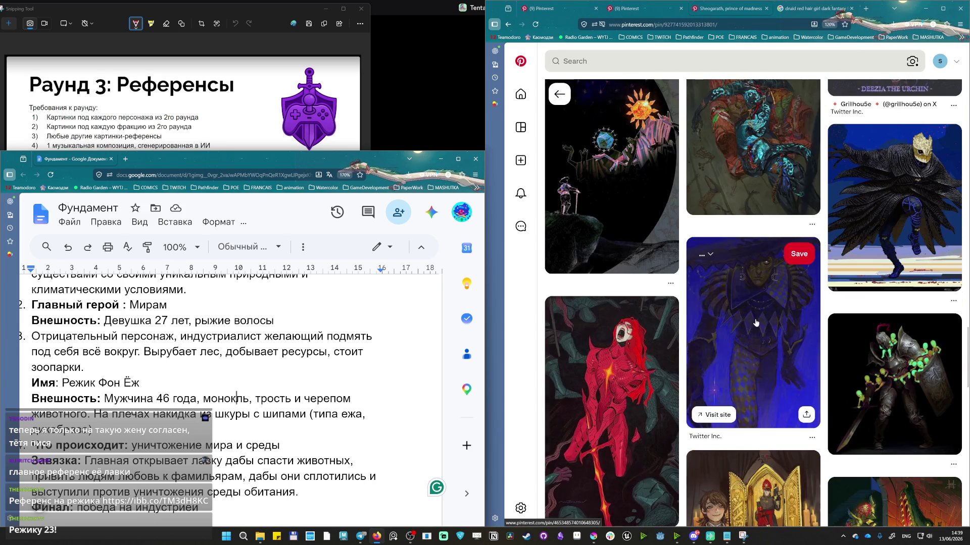
scroll(716, 352, "down", 2)
scroll(711, 359, "up", 3)
scroll(690, 343, "up", 3)
scroll(666, 329, "up", 3)
scroll(624, 297, "up", 2)
Copy the Sheogarath image and paste it into the doc below the villain heading.
right_click(638, 163)
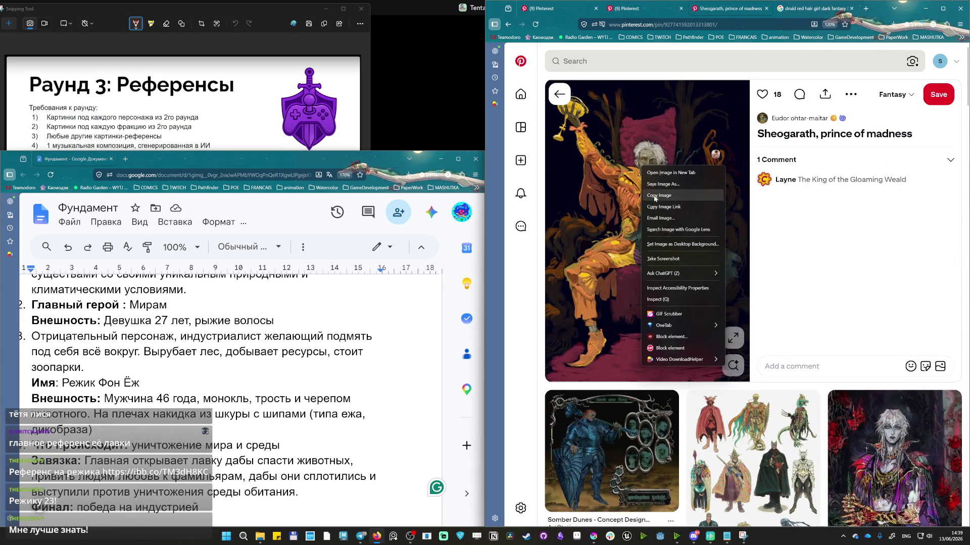
left_click(645, 210)
scroll(86, 379, "down", 3)
scroll(85, 379, "down", 3)
scroll(86, 379, "down", 3)
scroll(86, 379, "down", 3)
scroll(86, 379, "up", 3)
scroll(86, 379, "up", 3)
scroll(86, 379, "down", 1)
scroll(86, 379, "up", 4)
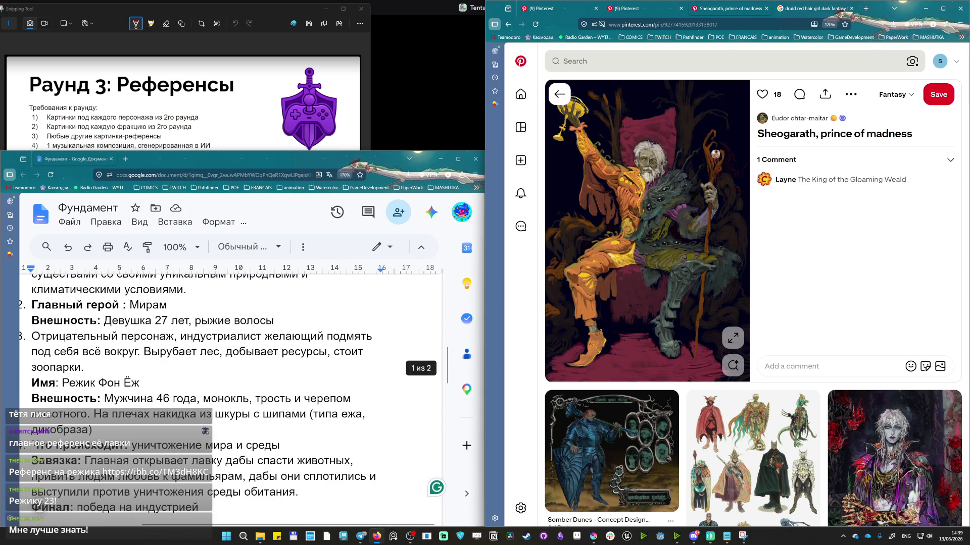
scroll(114, 383, "down", 5)
scroll(114, 383, "down", 5)
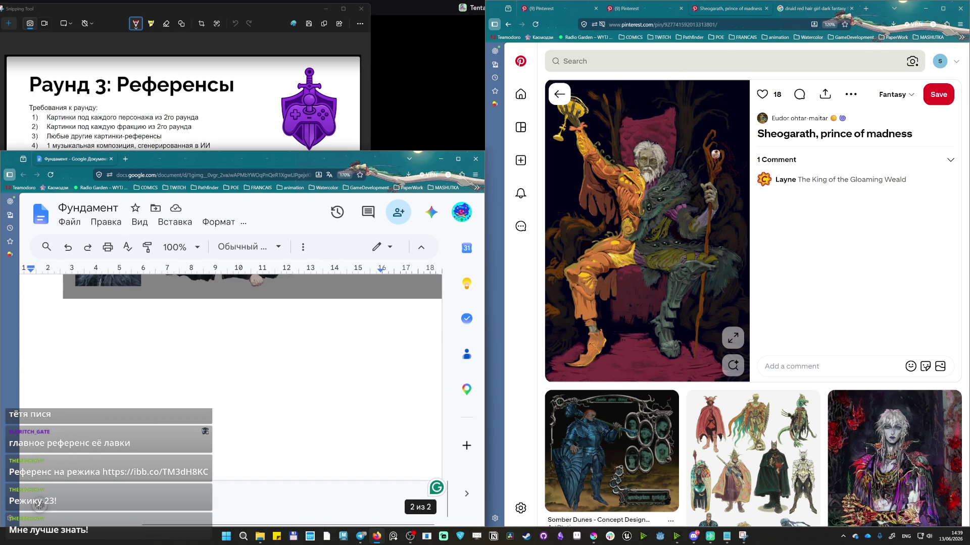
scroll(141, 389, "up", 4)
scroll(146, 393, "down", 3)
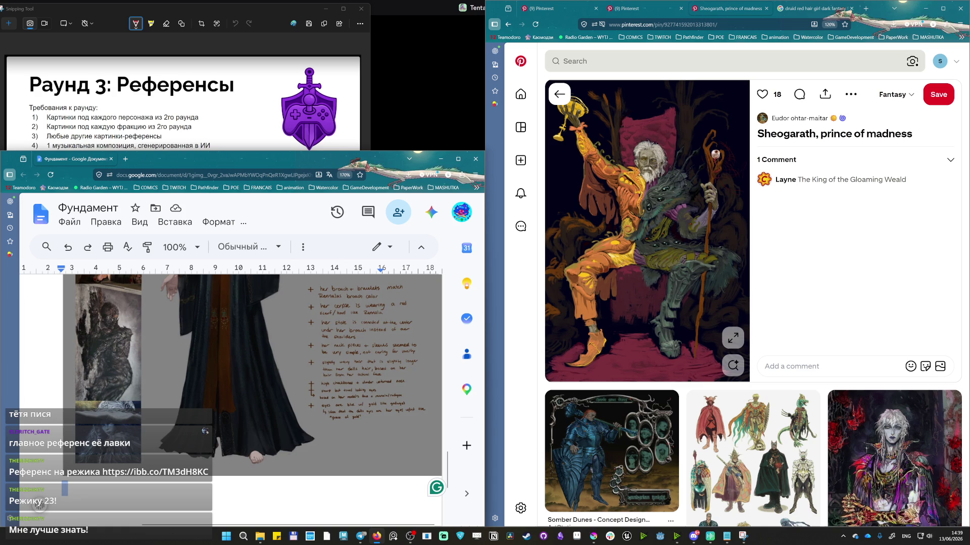
scroll(55, 488, "left", 2)
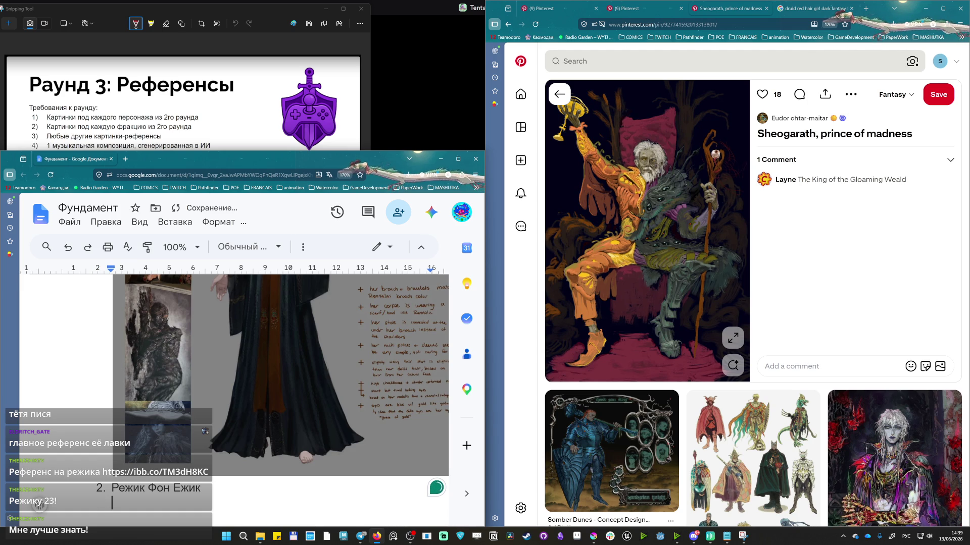
key("ctrl+v")
scroll(127, 419, "up", 2)
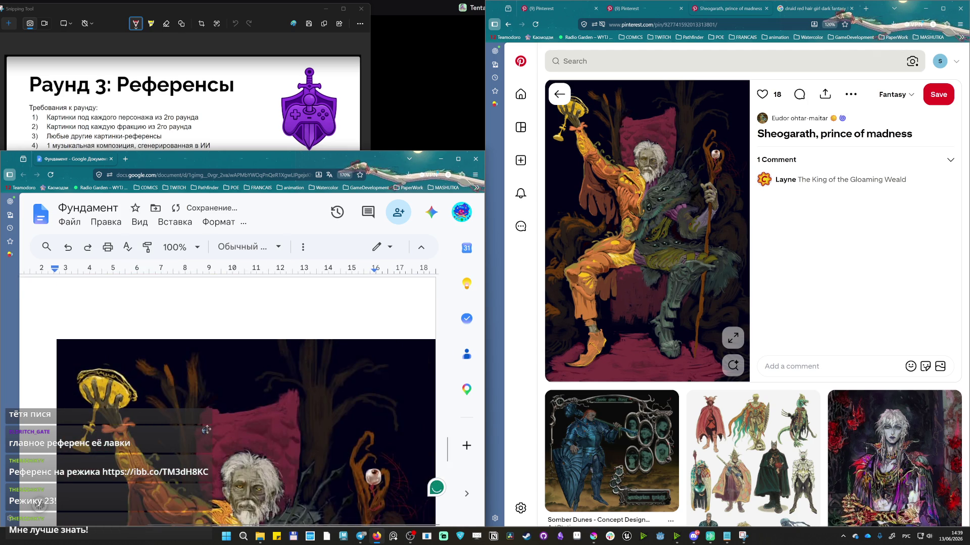
scroll(227, 410, "down", 3)
Resize the reference sheet image and paste the Sheogarath painting under '2. Режик Фон Ежик'.
left_click(289, 421)
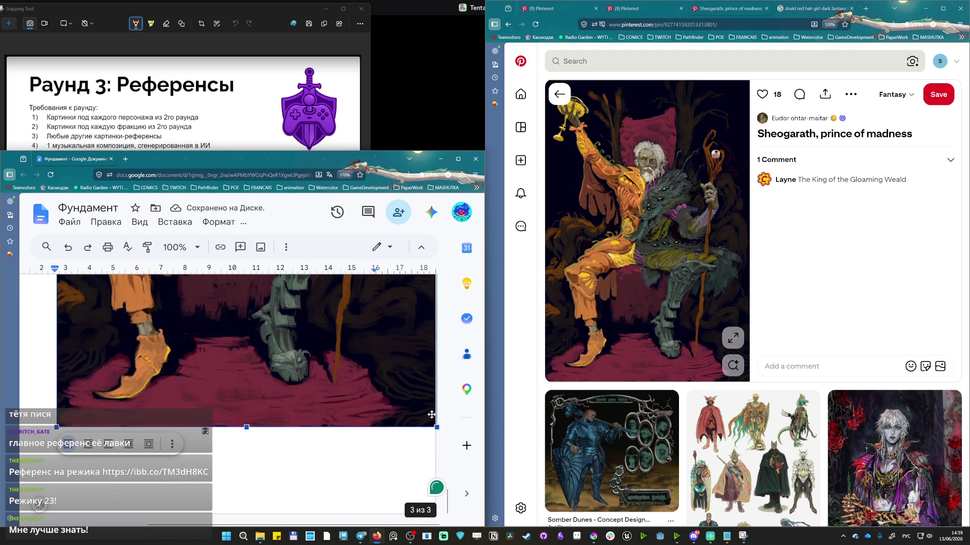
left_click_drag(436, 427, 356, 368)
scroll(261, 422, "up", 3)
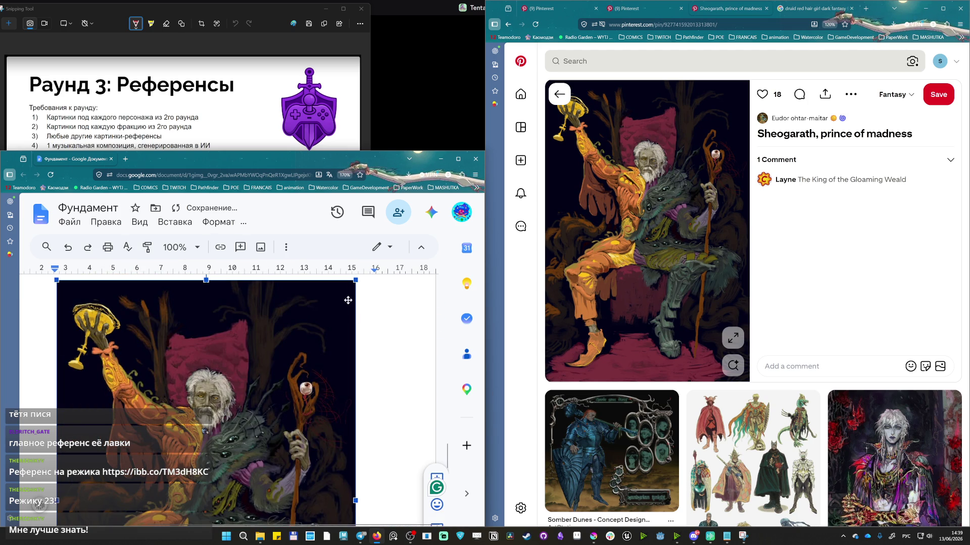
scroll(347, 322, "down", 4)
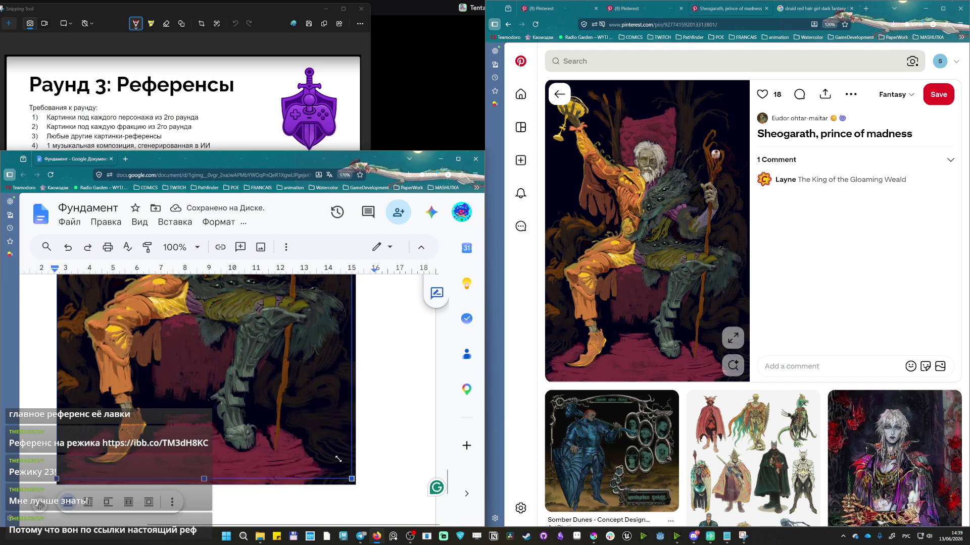
scroll(303, 440, "down", 1)
scroll(257, 401, "down", 3)
scroll(248, 397, "down", 1)
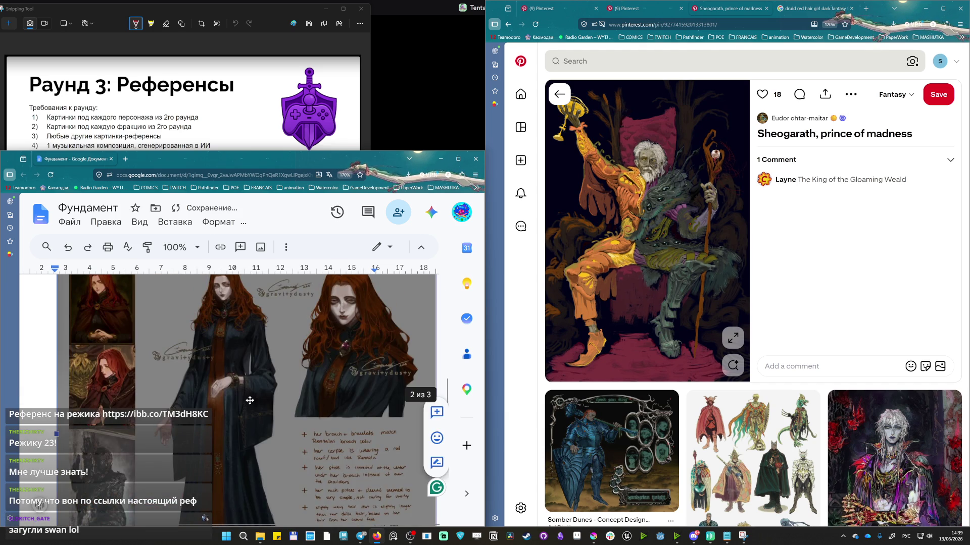
scroll(247, 396, "down", 2)
left_click_drag(436, 444, 338, 465)
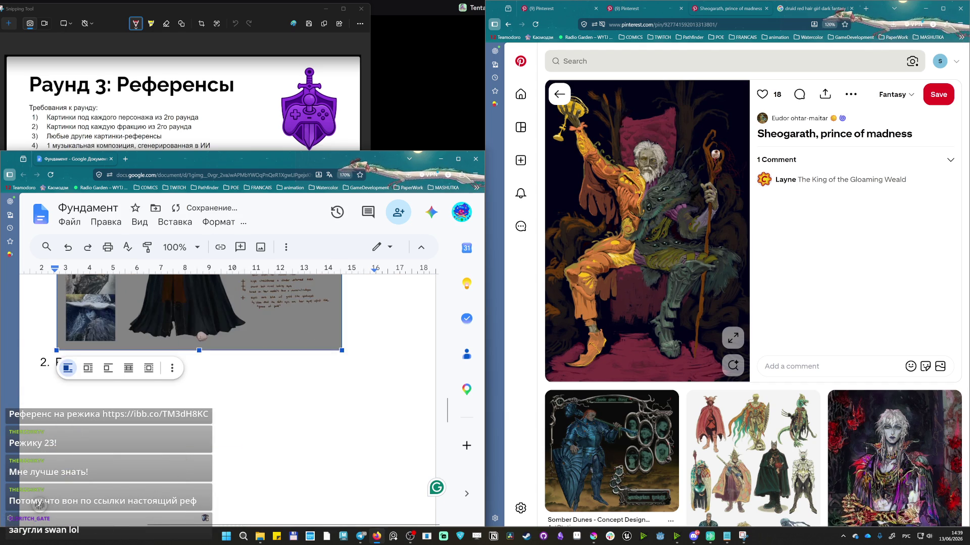
scroll(339, 464, "down", 3)
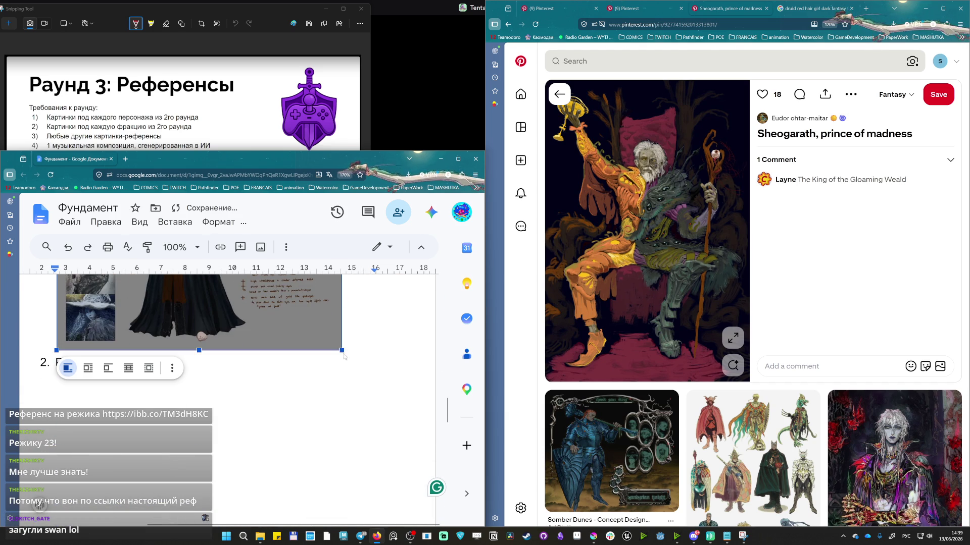
left_click_drag(341, 351, 301, 364)
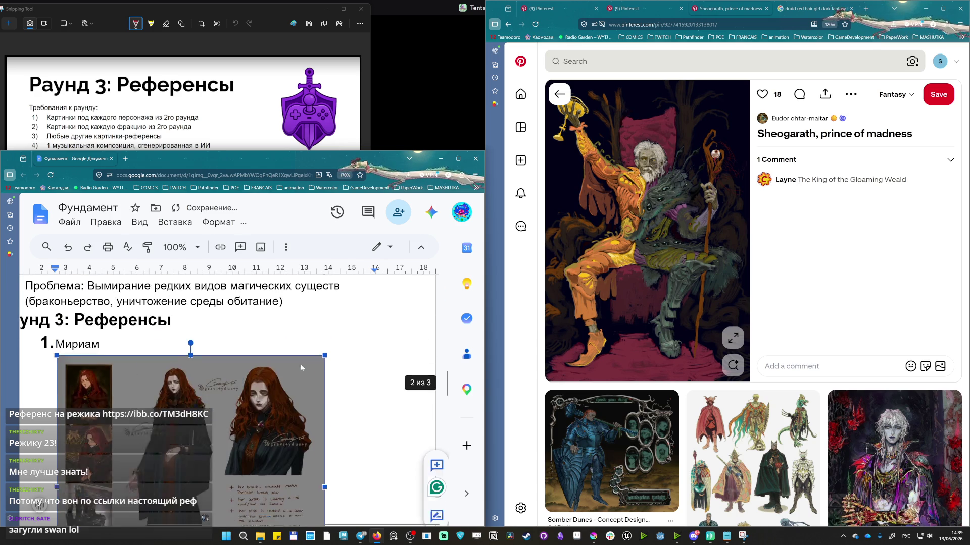
scroll(301, 365, "down", 3)
left_click_drag(324, 333, 380, 387)
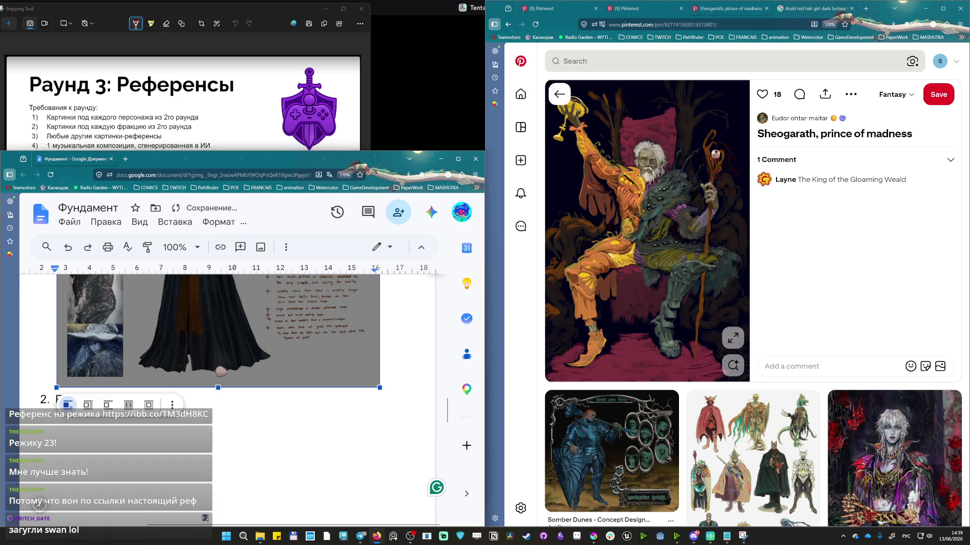
key("Right")
key("Return")
key("Return")
key("Return")
key("Return")
scroll(227, 341, "down", 2)
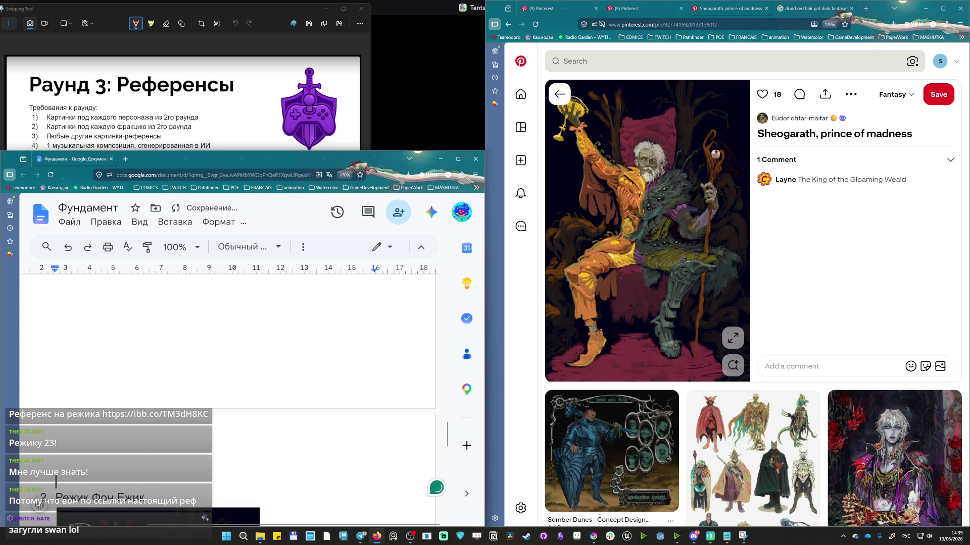
key("ctrl+v")
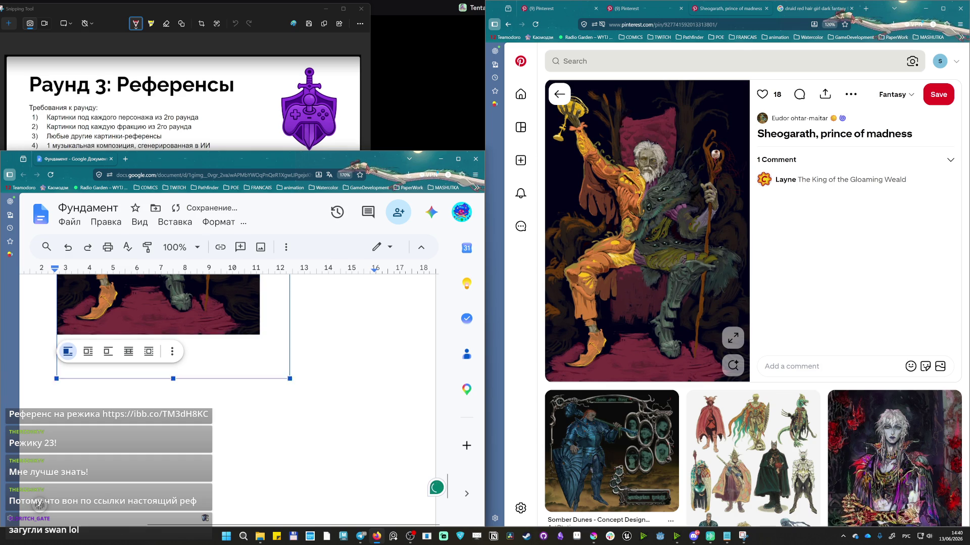
scroll(332, 421, "up", 3)
scroll(333, 421, "down", 1)
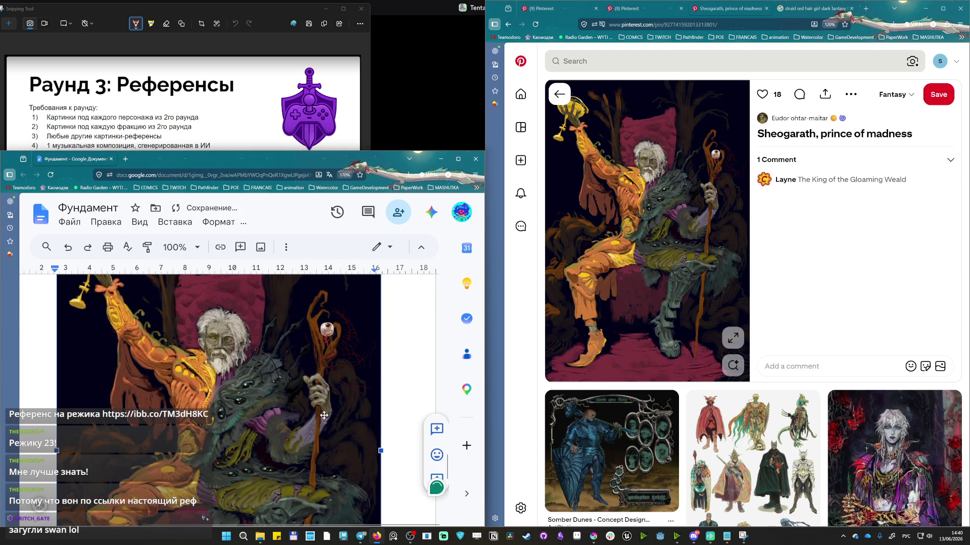
scroll(323, 415, "up", 2)
scroll(326, 410, "up", 1)
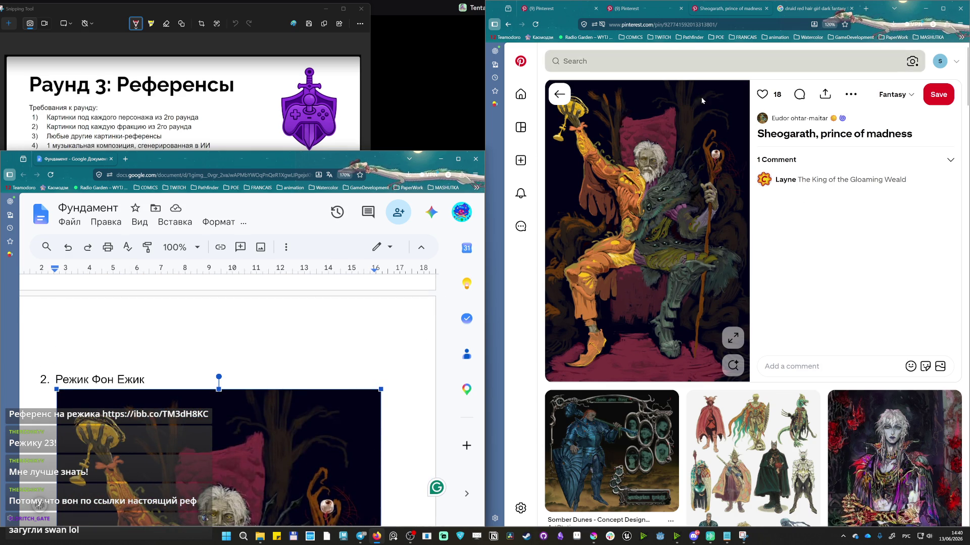
scroll(810, 258, "down", 2)
scroll(809, 257, "down", 3)
scroll(754, 350, "down", 2)
scroll(754, 350, "down", 2)
scroll(754, 348, "down", 1)
scroll(758, 357, "down", 3)
scroll(773, 375, "down", 1)
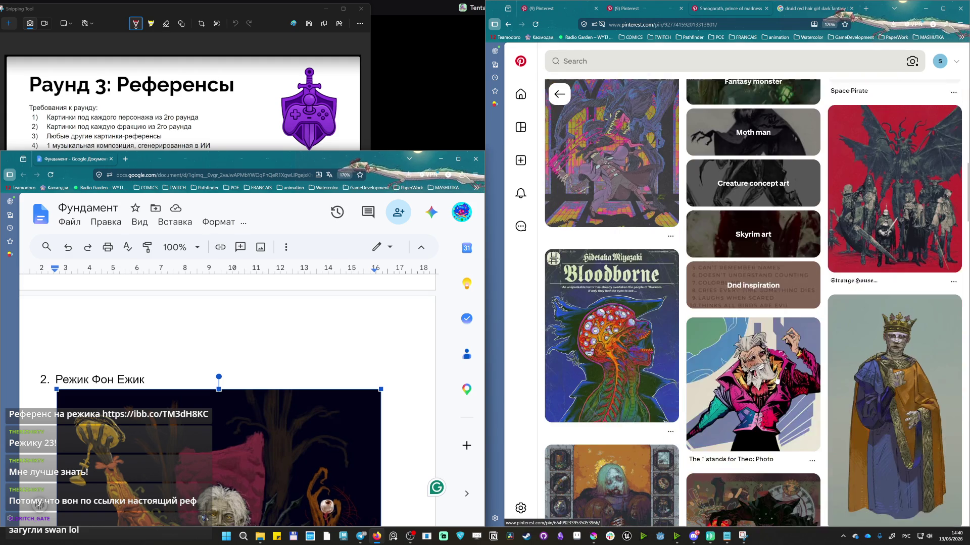
scroll(776, 380, "down", 2)
scroll(776, 380, "up", 3)
scroll(669, 384, "up", 3)
scroll(669, 383, "up", 3)
left_click(683, 61)
type("щ")
type("ld evil ma")
type("n with cane")
key("Return")
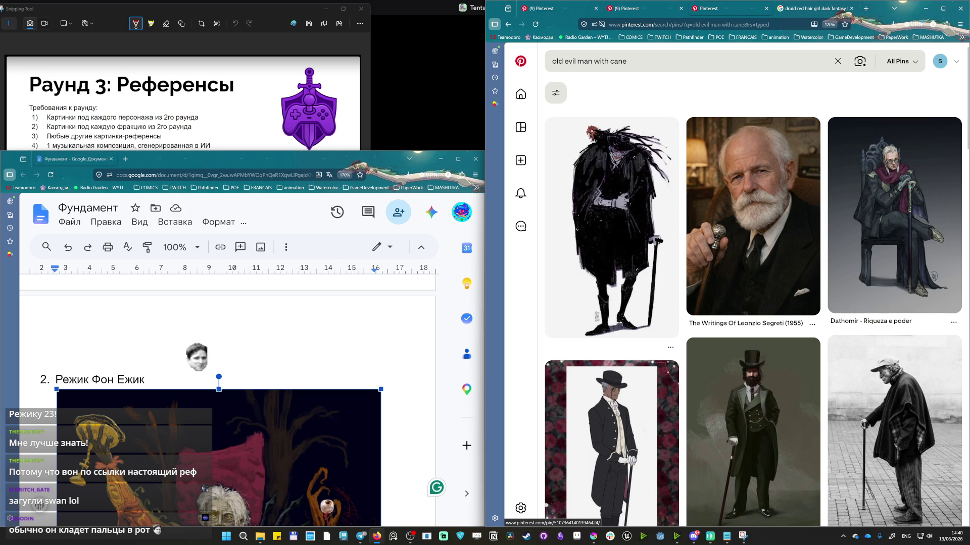
mouse_move(612, 228)
middle_click(632, 251)
scroll(644, 257, "down", 2)
scroll(667, 269, "down", 2)
scroll(690, 281, "down", 2)
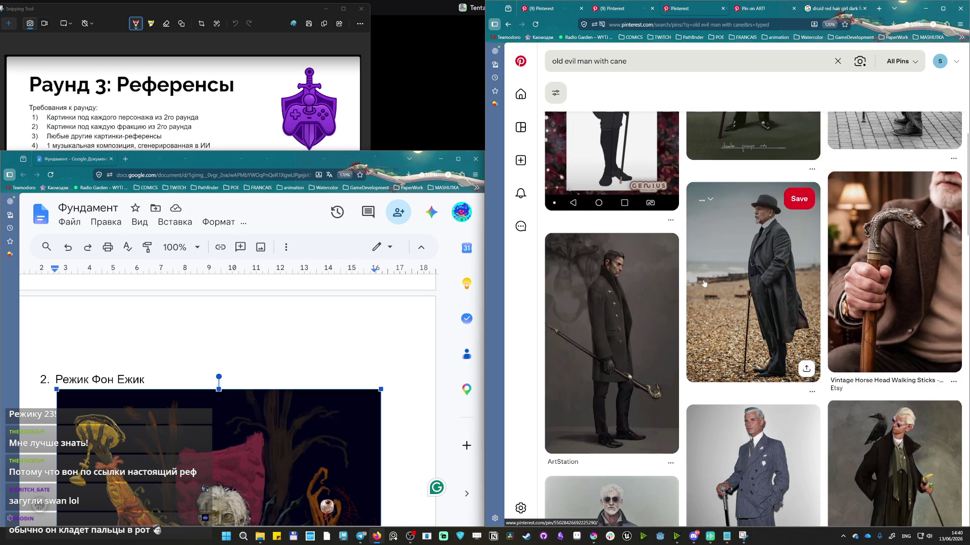
scroll(701, 291, "down", 2)
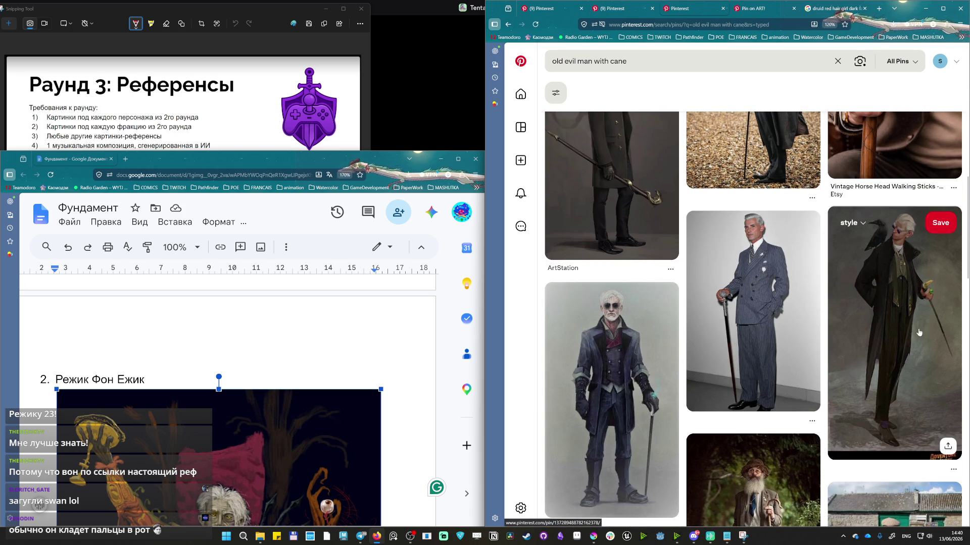
scroll(918, 333, "down", 3)
scroll(750, 326, "down", 3)
scroll(727, 297, "down", 3)
scroll(725, 298, "up", 3)
scroll(722, 309, "down", 1)
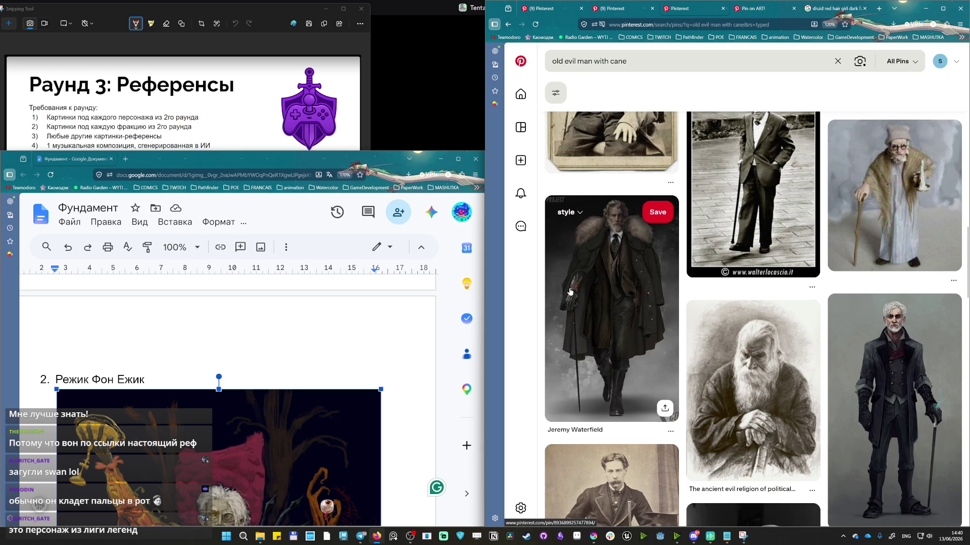
left_click(585, 291)
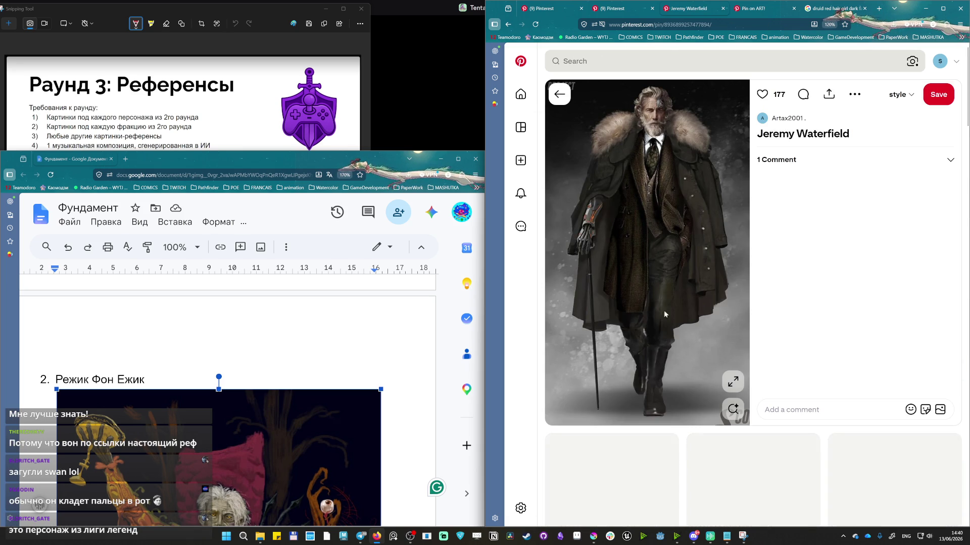
Compare the first result's pin, then open the related white-haired man in a fur-collared coat.
left_click(769, 14)
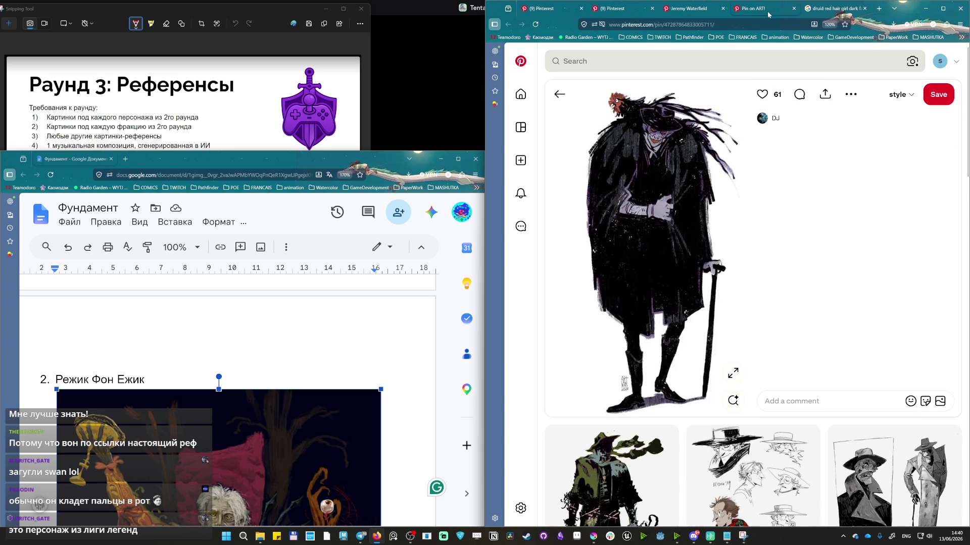
scroll(771, 140, "down", 2)
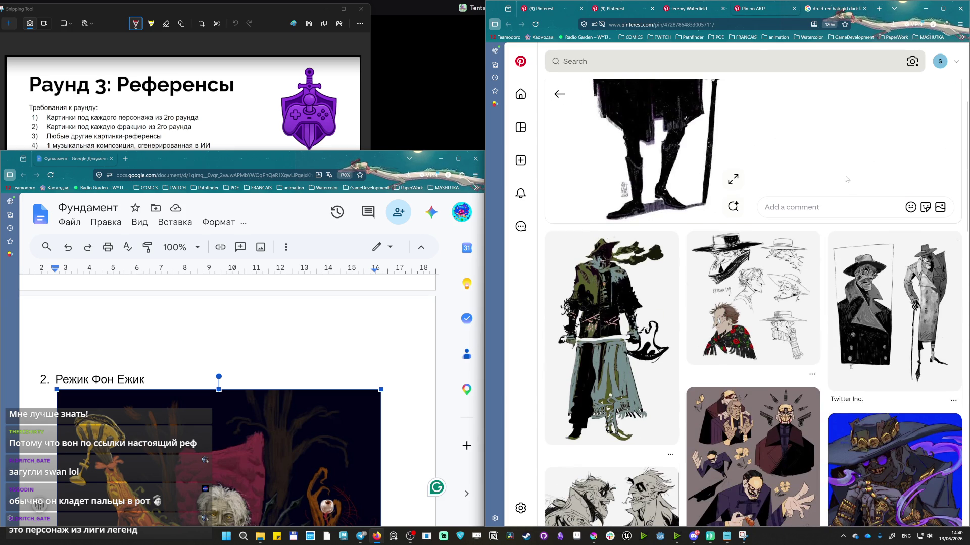
scroll(847, 180, "down", 3)
scroll(837, 189, "down", 3)
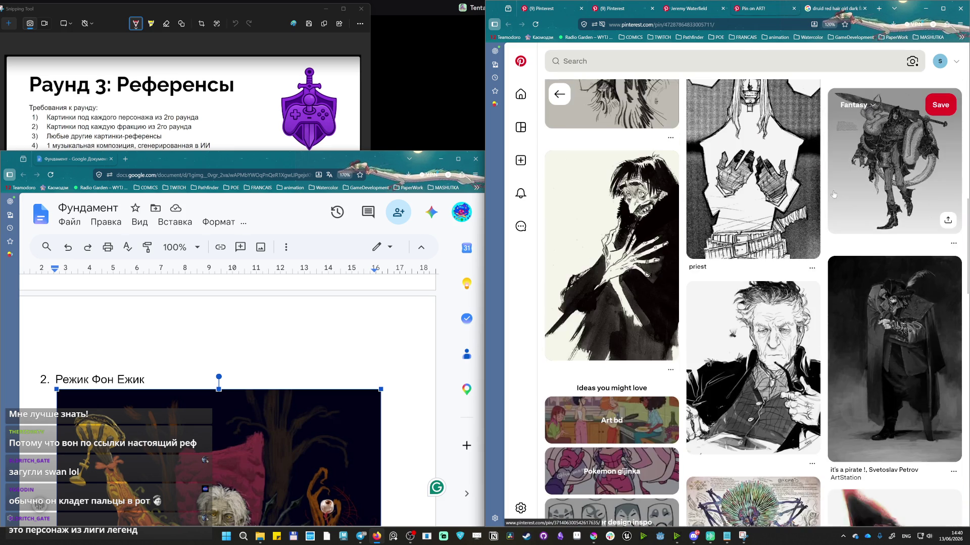
scroll(750, 303, "up", 10)
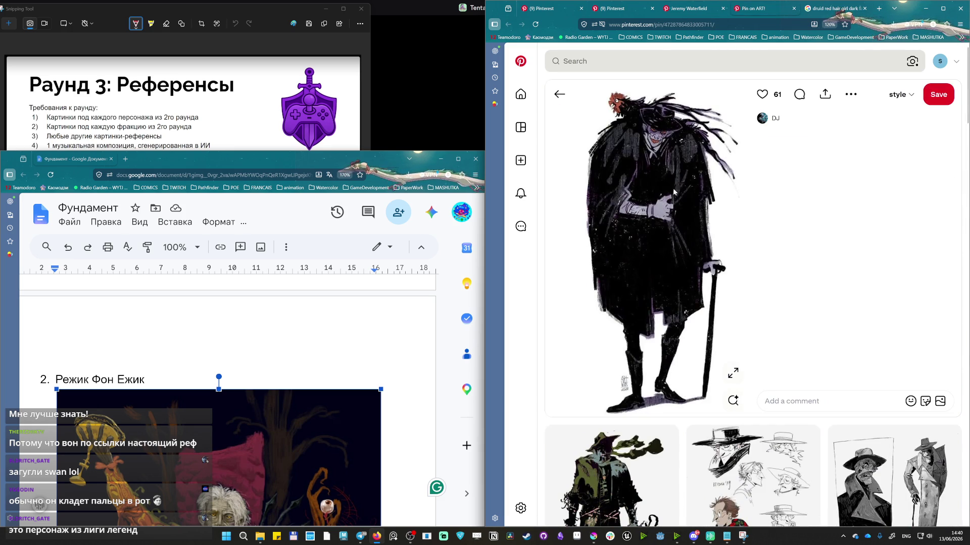
left_click(701, 10)
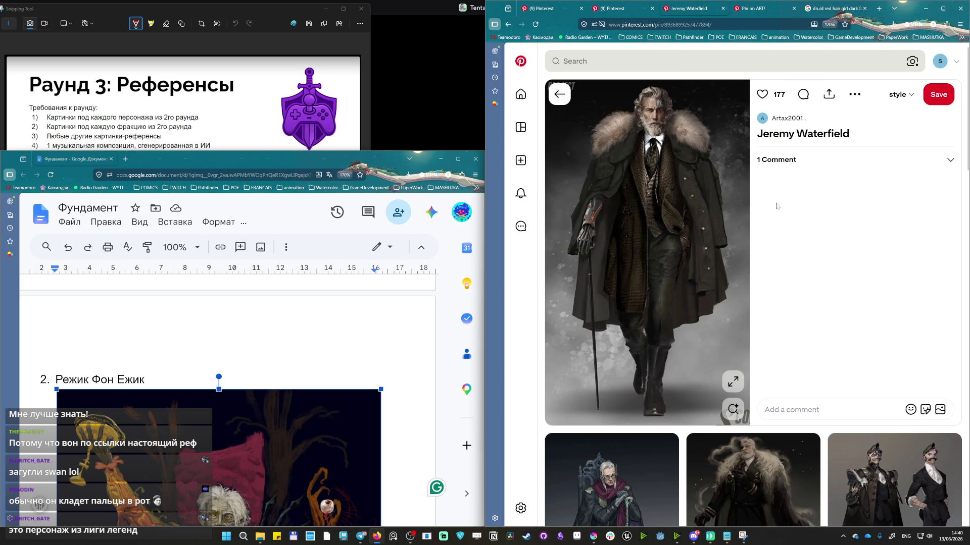
scroll(776, 206, "down", 3)
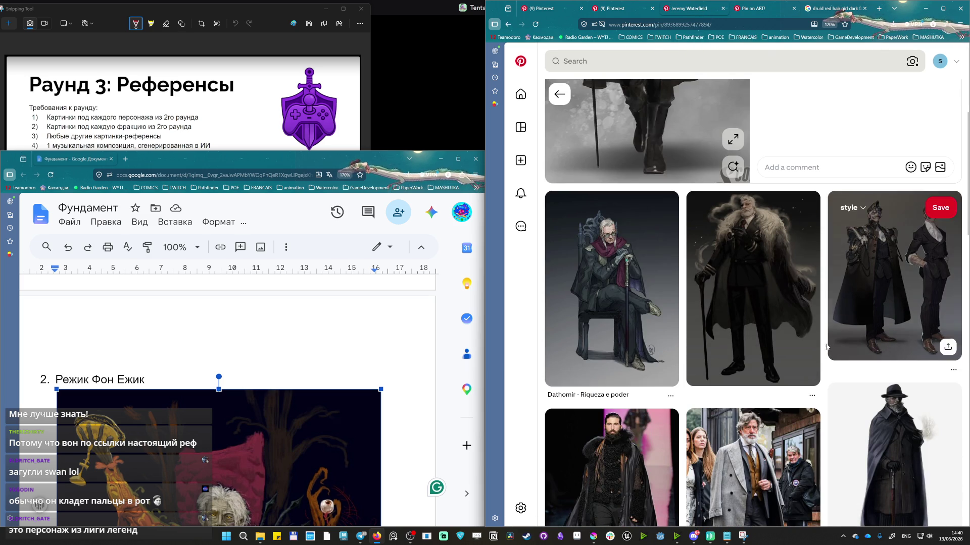
scroll(651, 291, "down", 1)
scroll(651, 291, "down", 3)
scroll(651, 291, "down", 3)
scroll(651, 291, "down", 2)
scroll(598, 389, "up", 3)
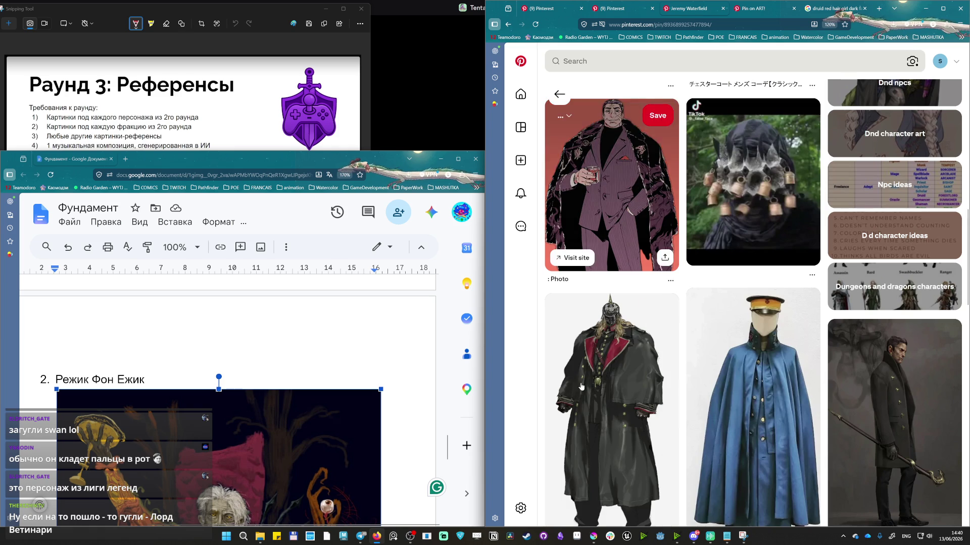
scroll(599, 390, "up", 5)
scroll(597, 388, "up", 3)
scroll(595, 387, "up", 1)
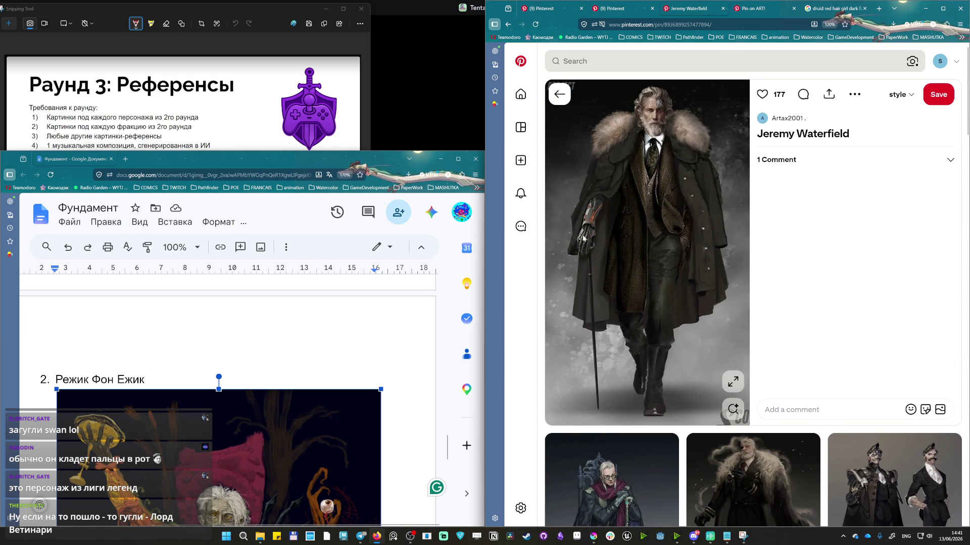
mouse_move(766, 492)
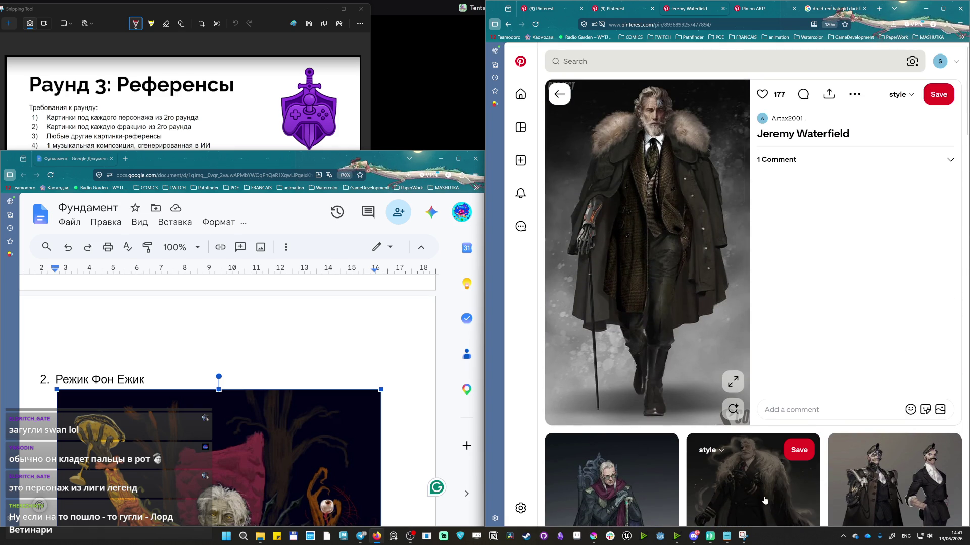
left_click(756, 488)
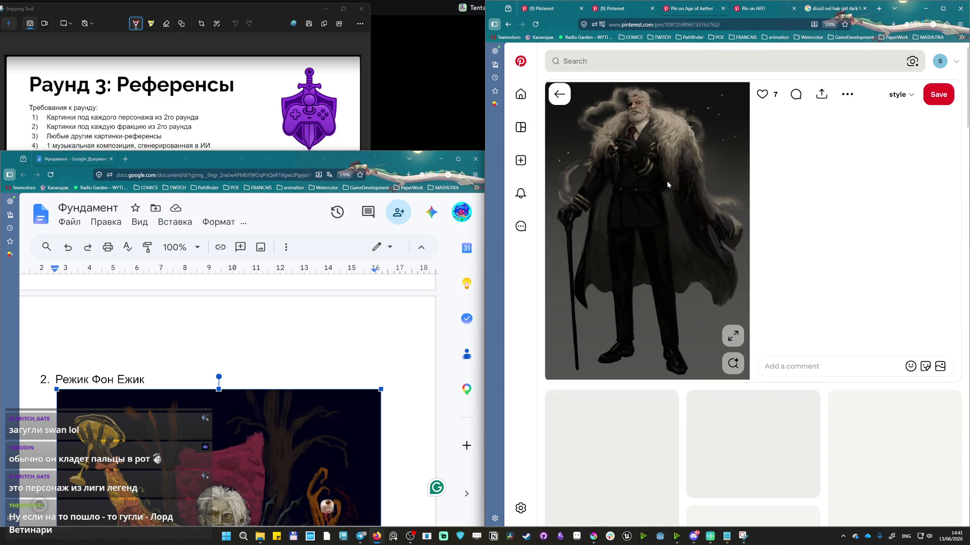
Copy the fur-coated old man image and paste it right after the throne painting.
right_click(666, 178)
left_click(683, 208)
scroll(300, 356, "down", 3)
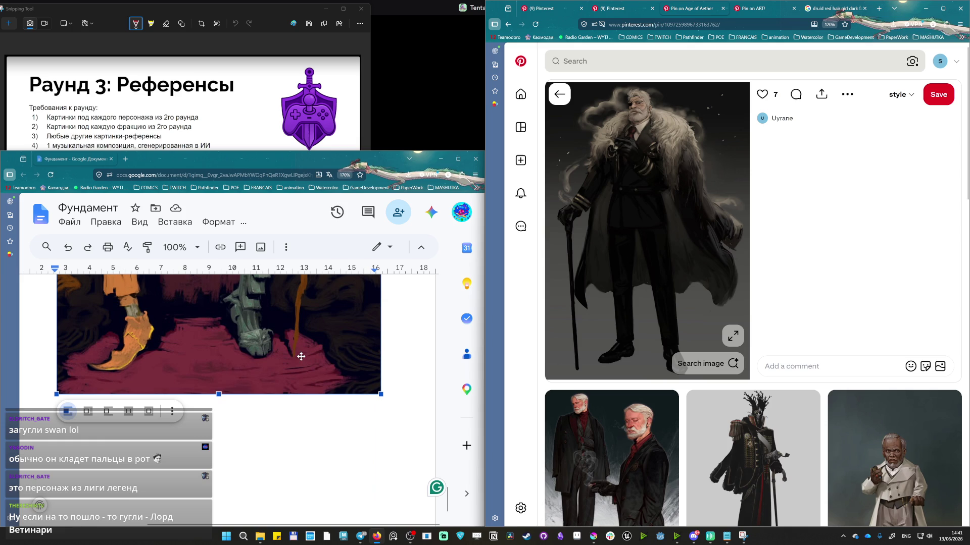
left_click(394, 390)
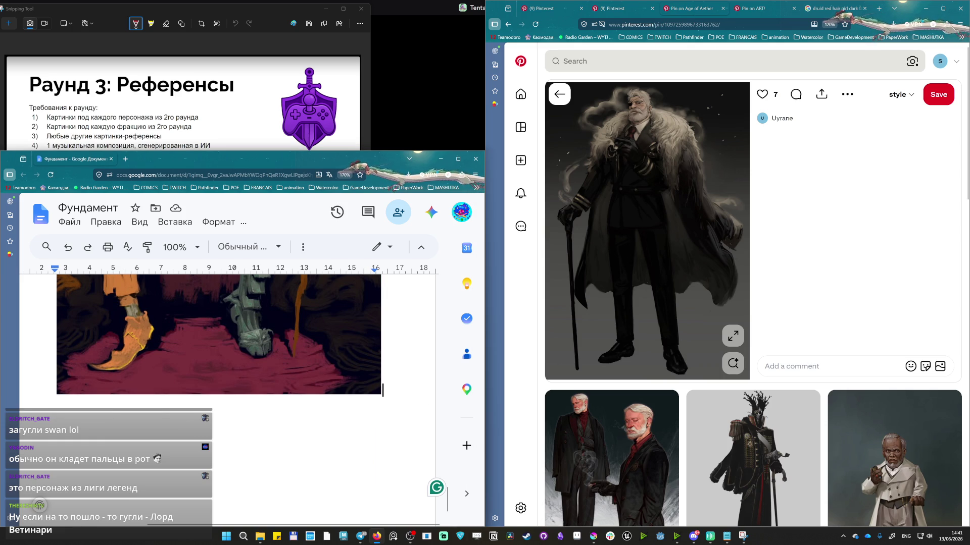
key("ctrl+v")
scroll(332, 392, "up", 5)
scroll(324, 389, "down", 5)
left_click(324, 389)
scroll(324, 389, "down", 2)
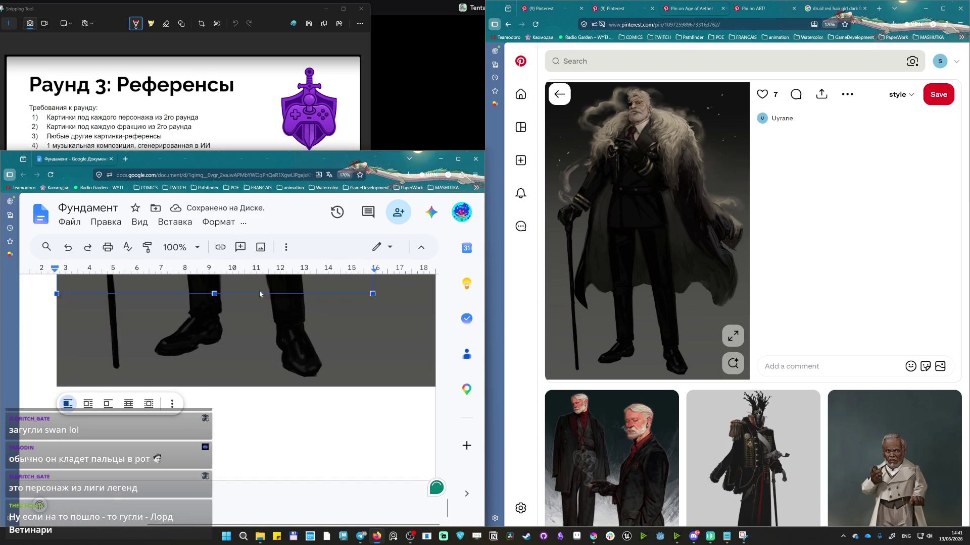
scroll(272, 418, "down", 3)
scroll(272, 418, "down", 3)
scroll(272, 418, "down", 2)
scroll(272, 418, "up", 3)
scroll(273, 418, "up", 5)
scroll(258, 401, "down", 5)
scroll(252, 388, "down", 5)
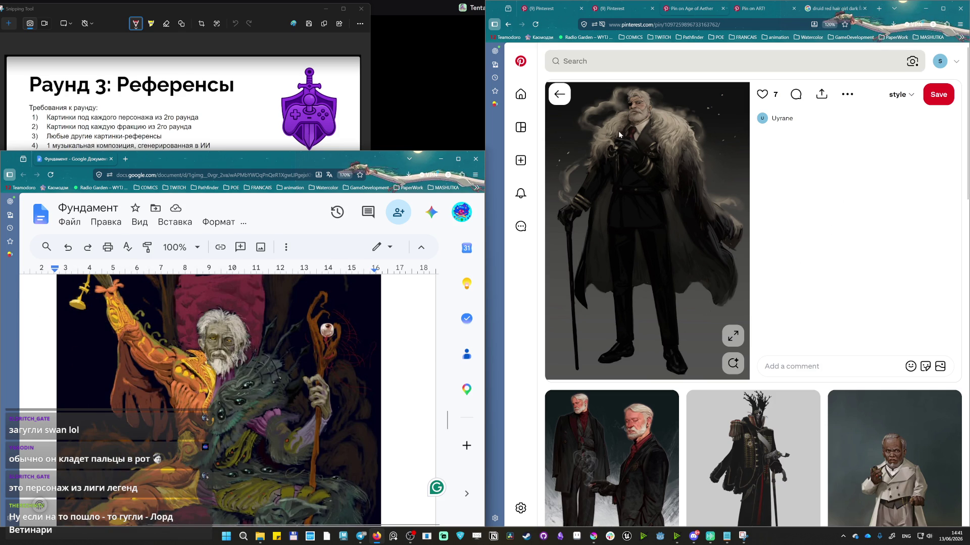
scroll(667, 179, "down", 5)
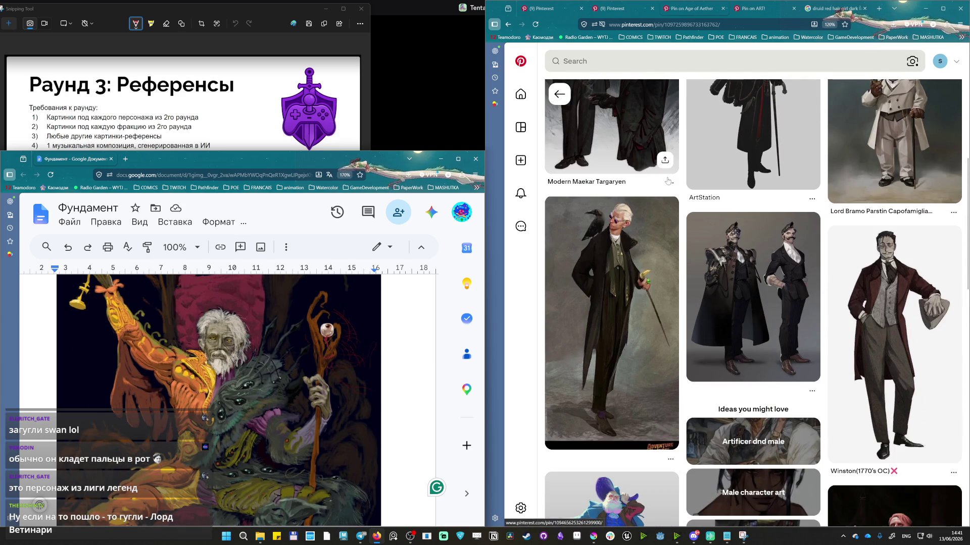
Browse the two suited figures pin's related pins and open the Robotics Professor image options.
left_click(732, 289)
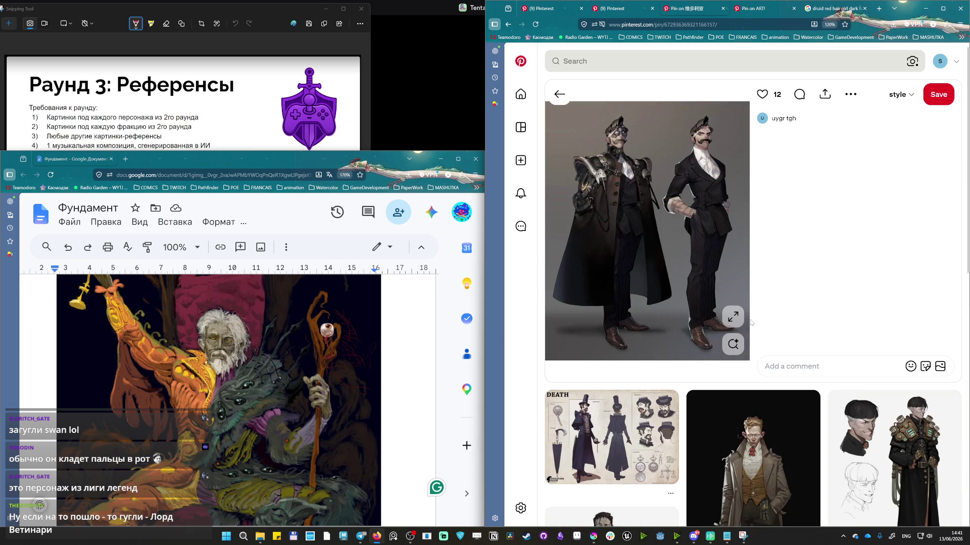
scroll(838, 203, "down", 2)
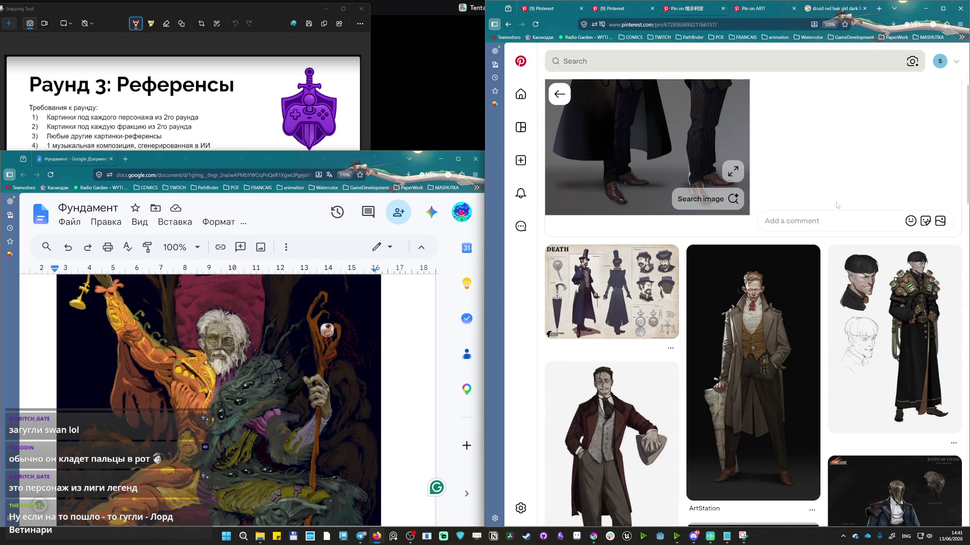
scroll(837, 205, "down", 5)
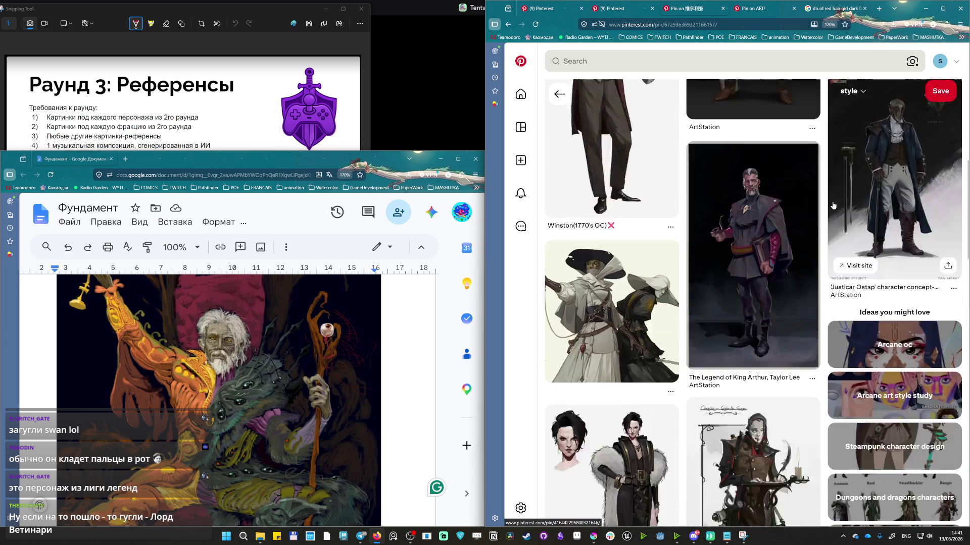
scroll(795, 303, "down", 1)
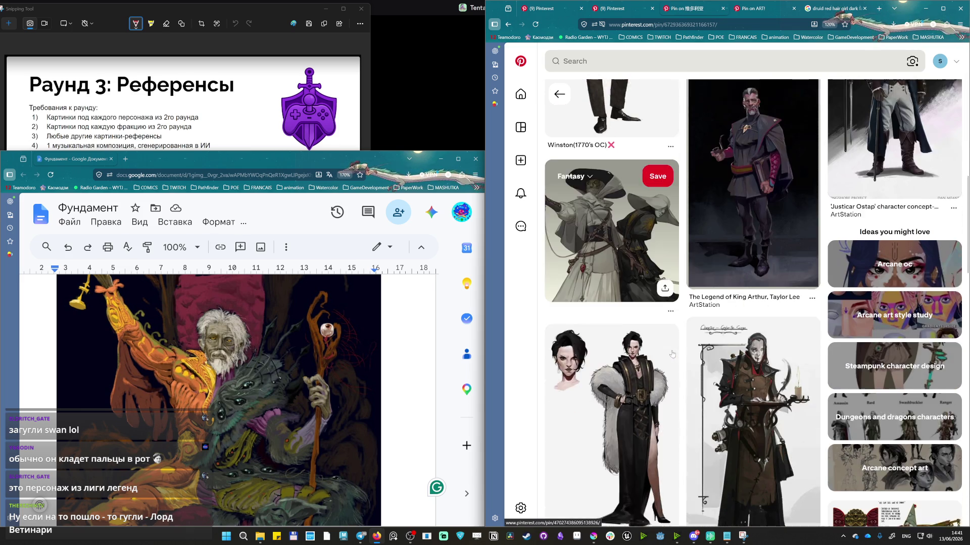
scroll(743, 357, "down", 2)
scroll(686, 401, "down", 3)
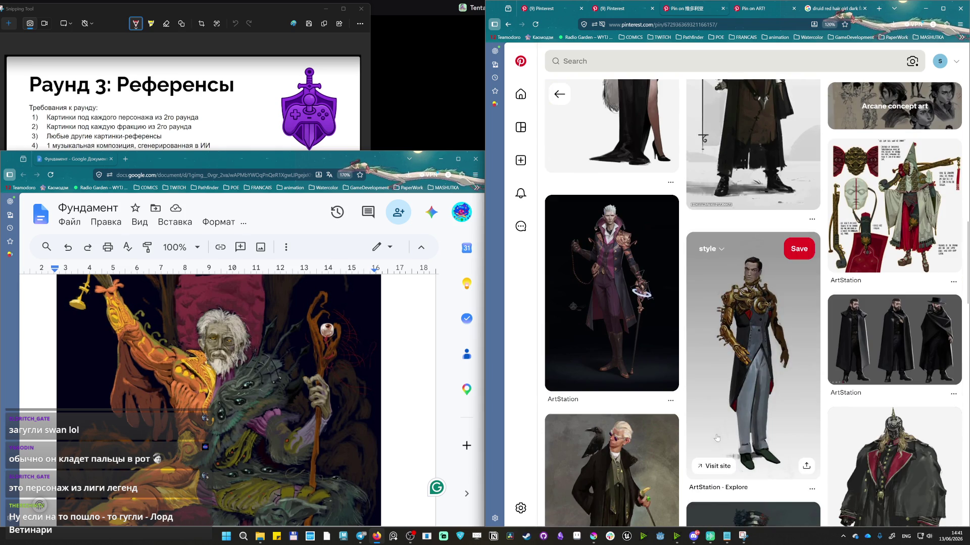
scroll(695, 455, "down", 2)
scroll(698, 470, "down", 2)
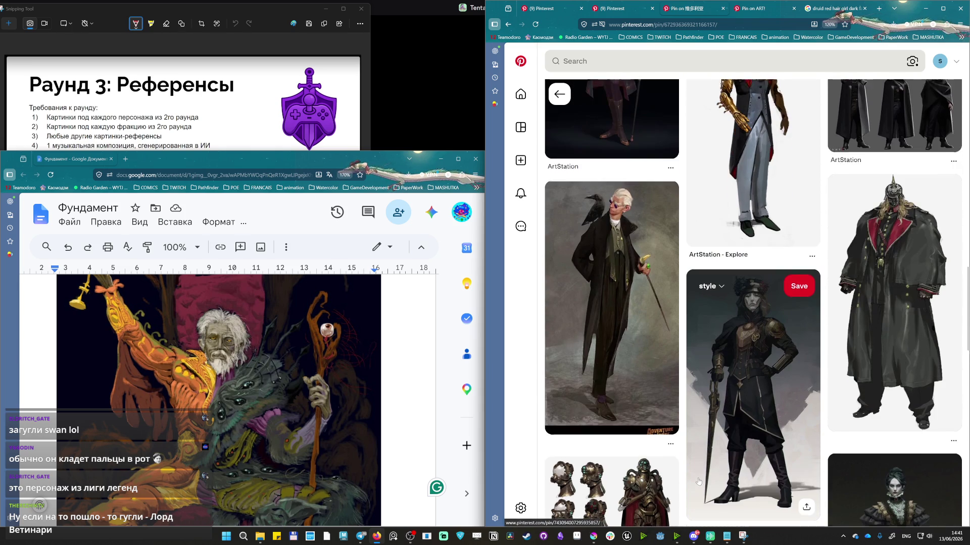
scroll(700, 482, "down", 3)
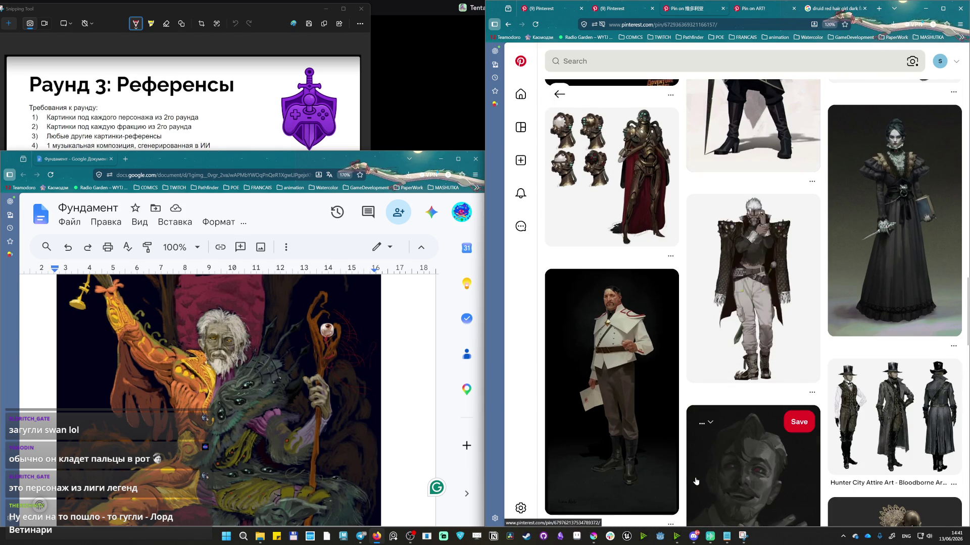
scroll(697, 479, "down", 1)
scroll(686, 475, "down", 2)
scroll(686, 476, "down", 3)
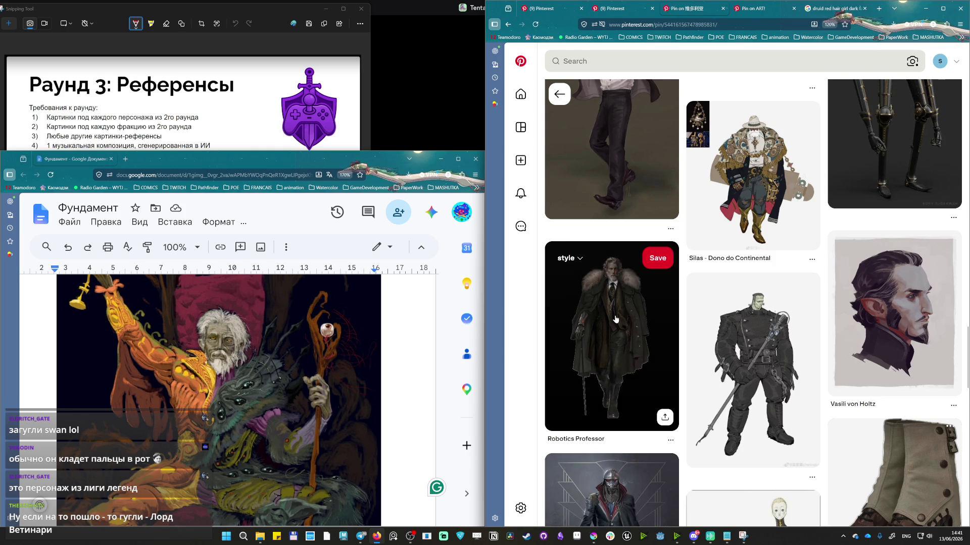
left_click(637, 289)
right_click(636, 198)
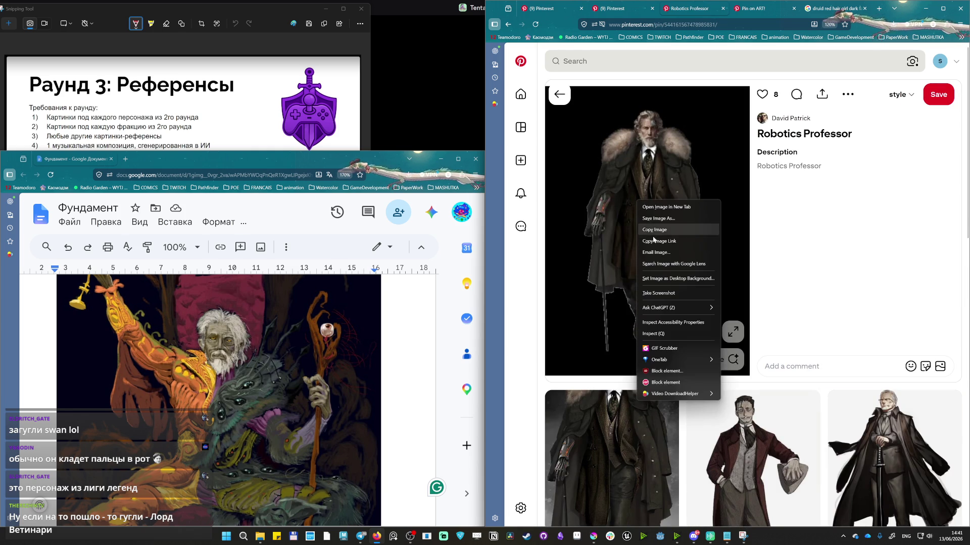
Copy the Robotics Professor image from Pinterest and paste it into the Фундамент doc.
left_click(659, 231)
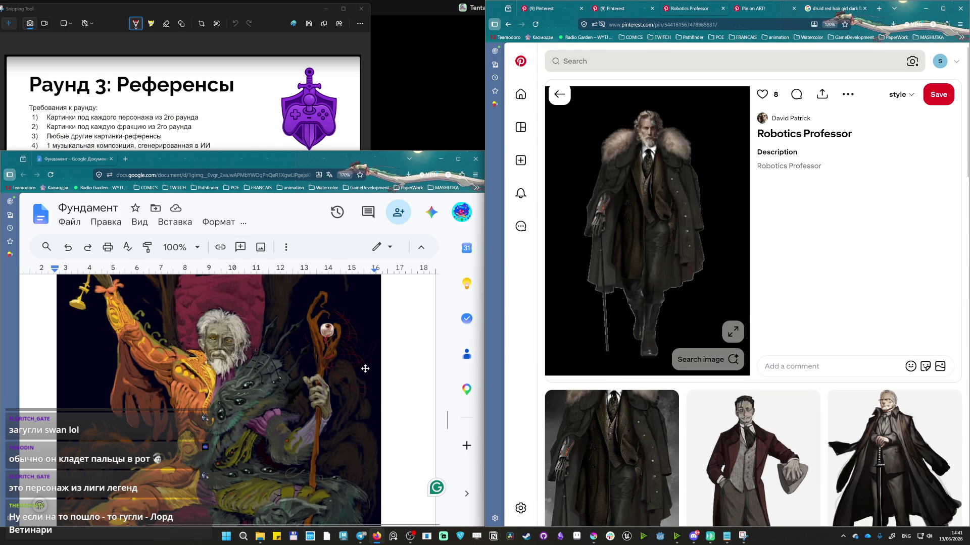
key("ctrl+v")
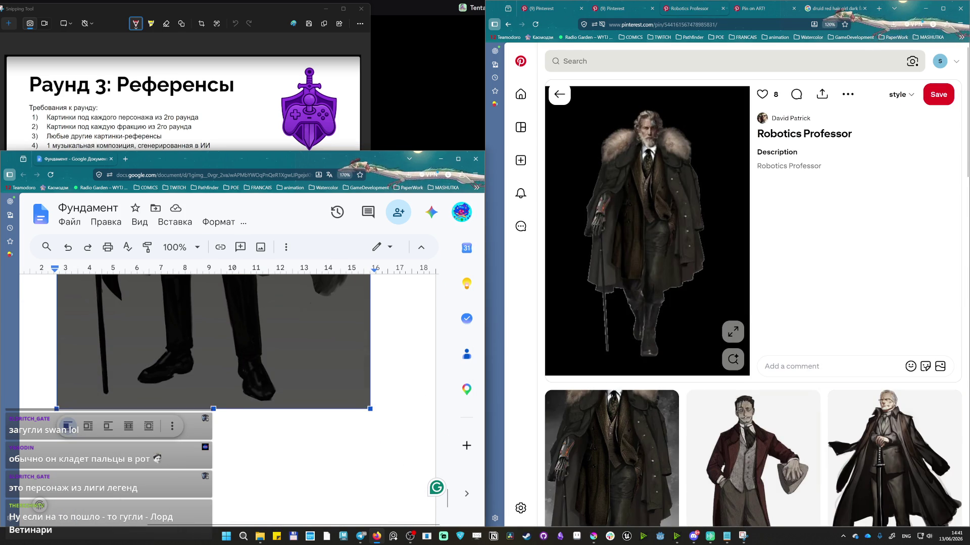
left_click(437, 406)
key("ctrl+v")
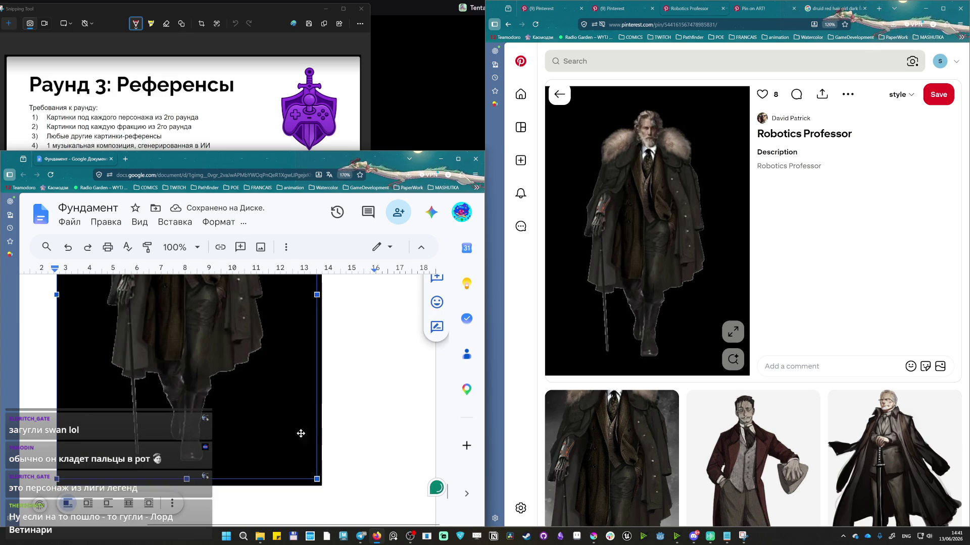
key("ctrl+v")
scroll(275, 417, "down", 3)
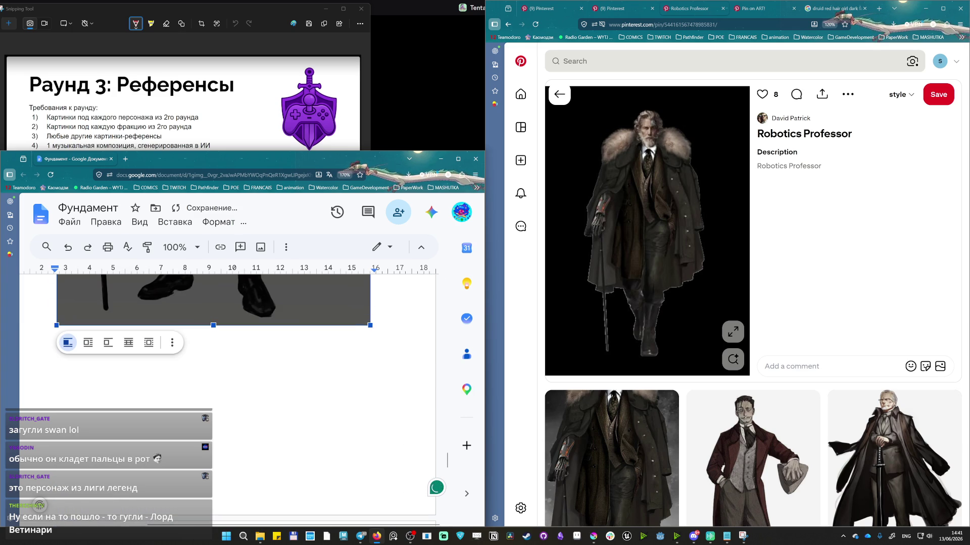
Resize the pasted professor portrait smaller, keeping the black-background version.
left_click_drag(370, 326, 327, 287)
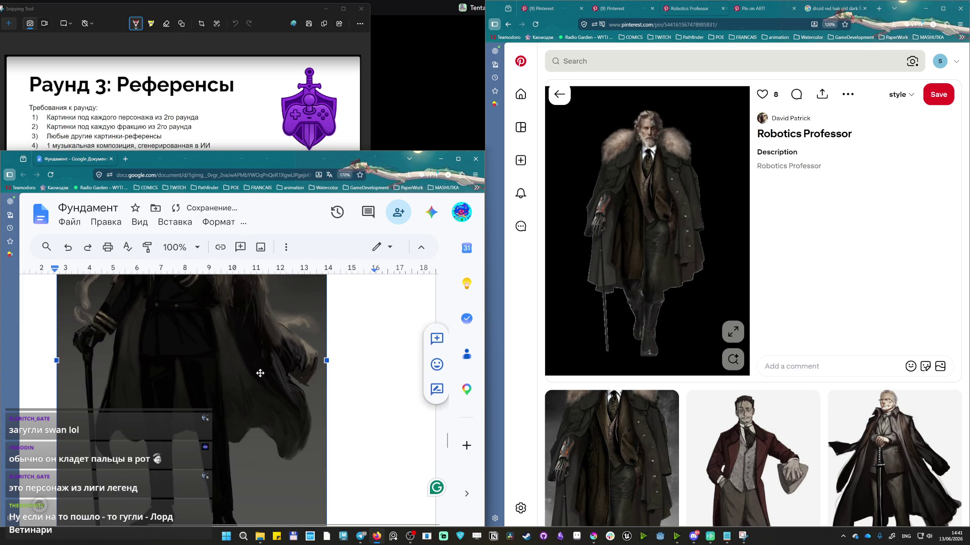
scroll(324, 422, "down", 3)
left_click_drag(327, 439, 225, 444)
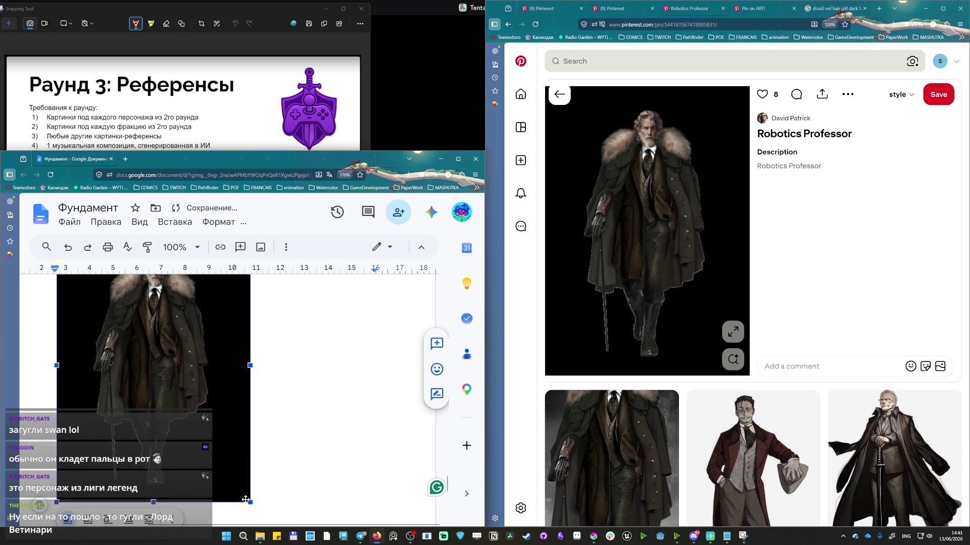
scroll(219, 397, "down", 3)
scroll(220, 397, "down", 5)
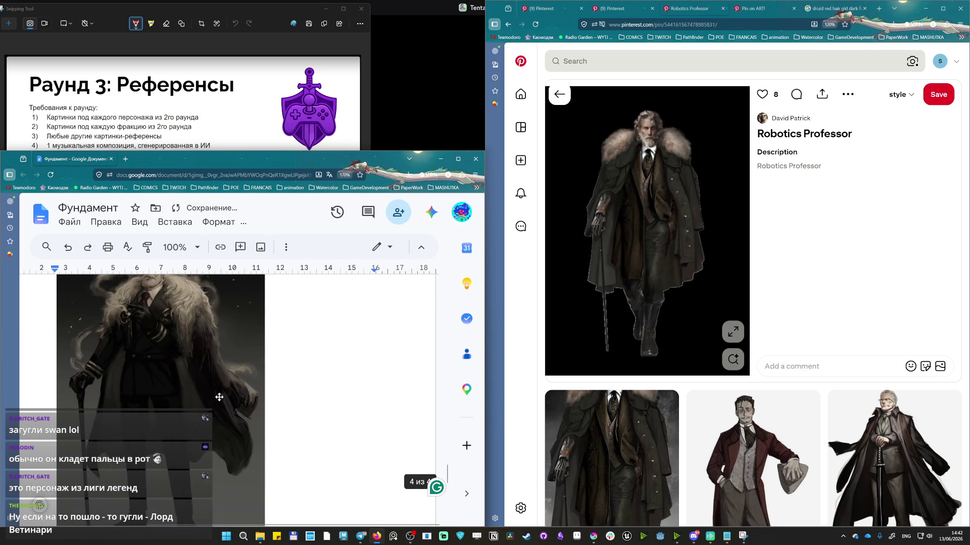
key("ctrl+v")
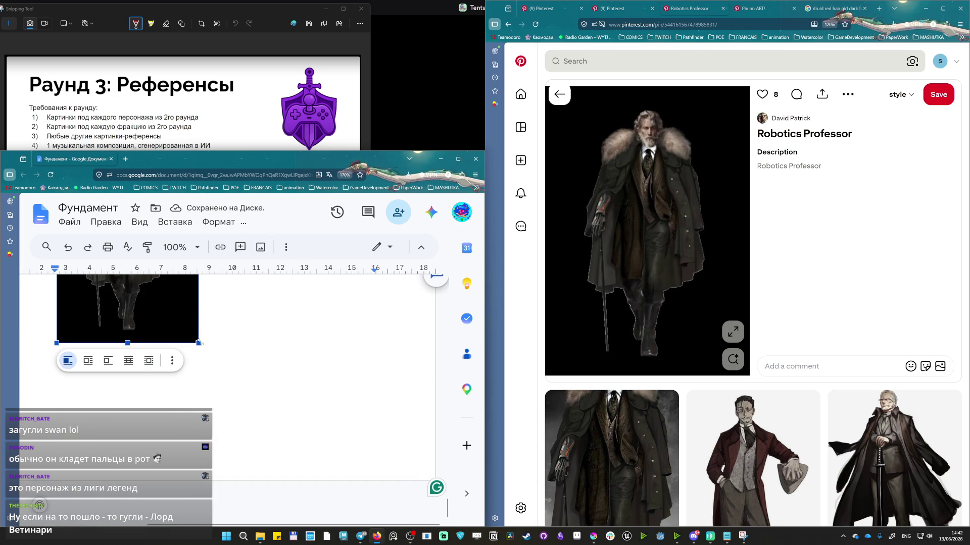
left_click_drag(198, 343, 262, 386)
scroll(263, 385, "up", 3)
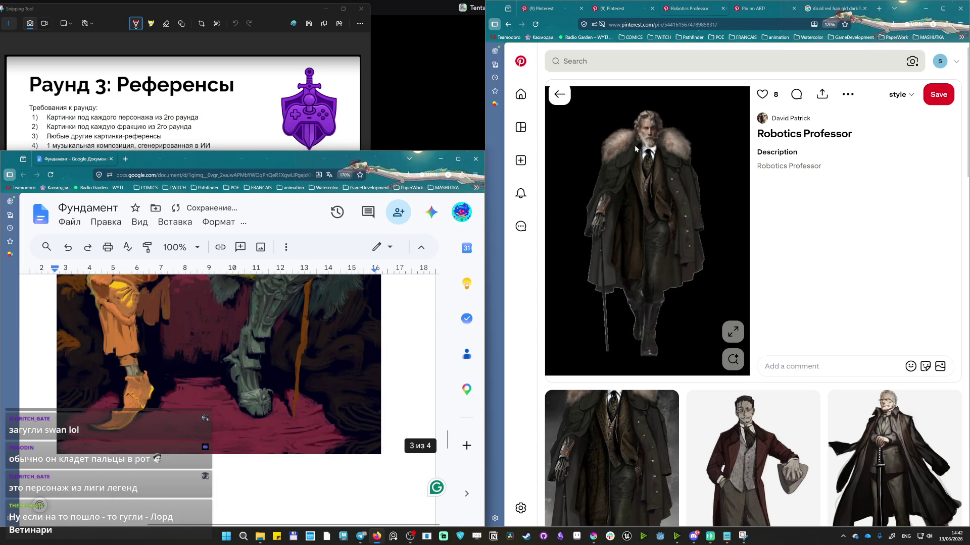
scroll(187, 464, "up", 3)
scroll(186, 463, "up", 5)
scroll(186, 464, "up", 5)
scroll(187, 464, "up", 5)
scroll(187, 379, "down", 3)
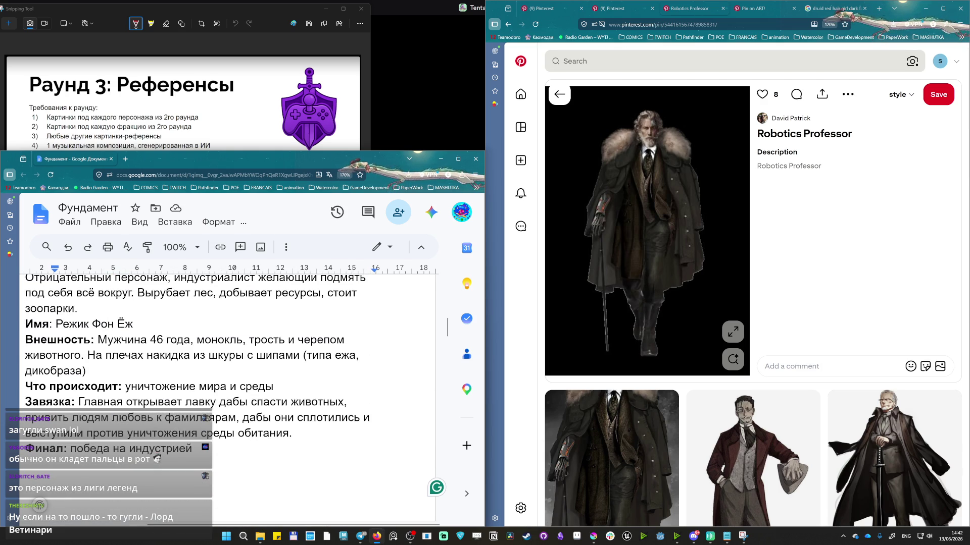
Search Pinterest for 'old witch shop dark fantasy' and start a new browser tab.
left_click(606, 60)
type("old")
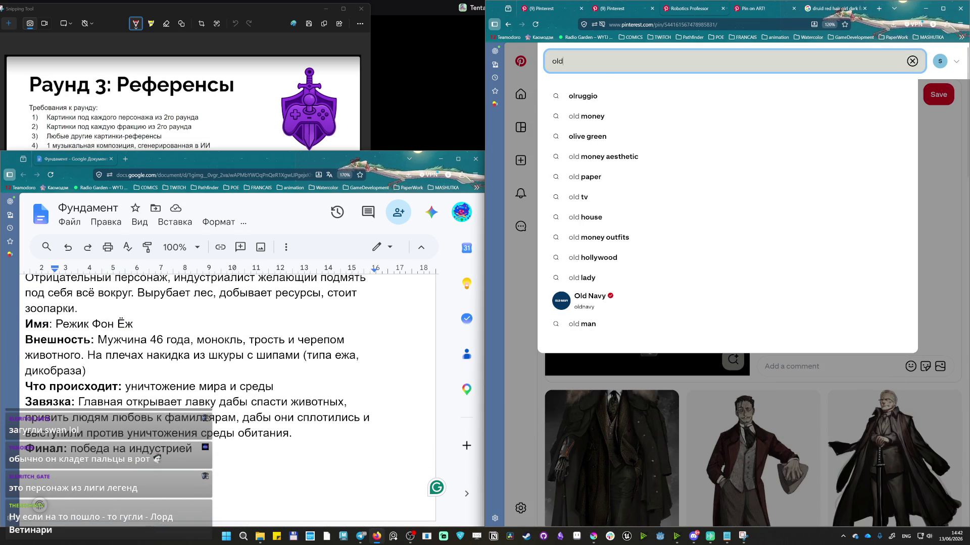
type(" witch")
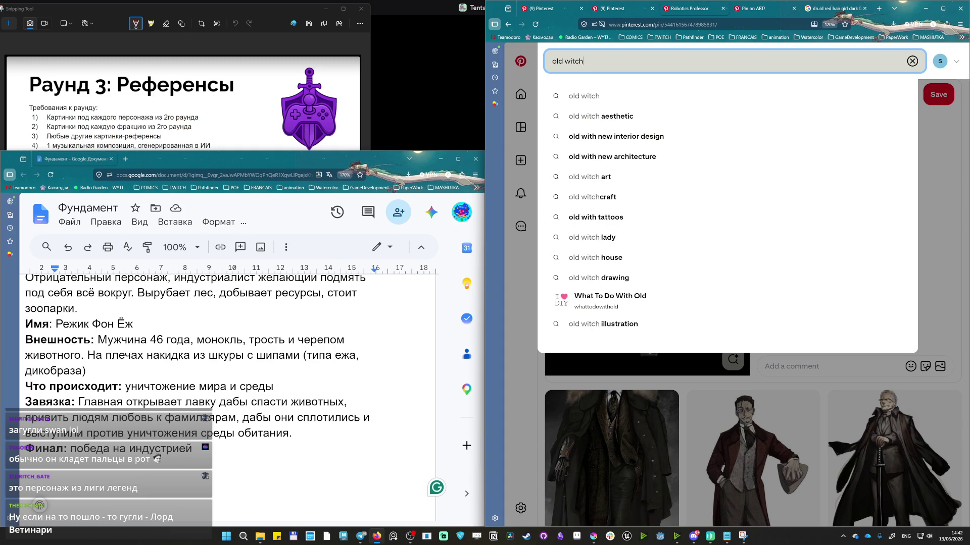
type(" shop da")
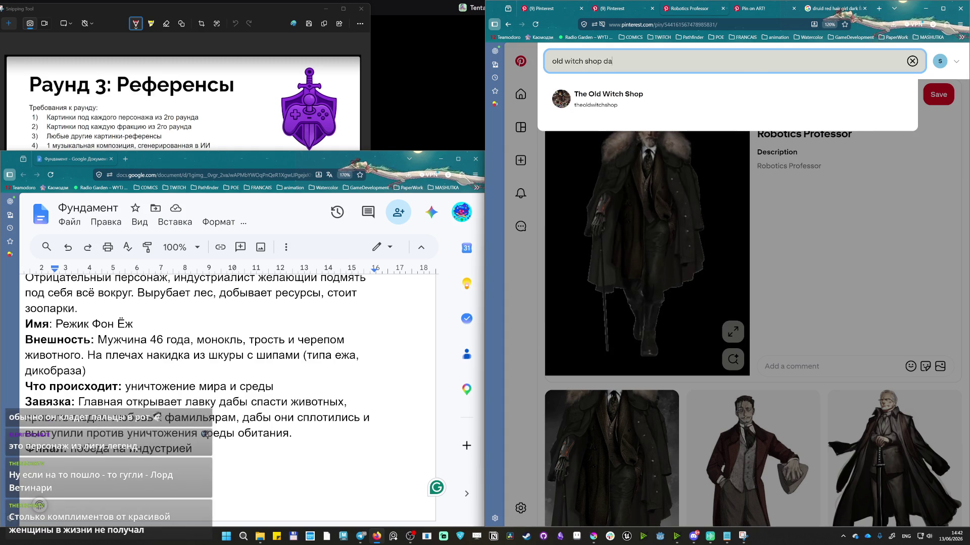
type("rk fantasy")
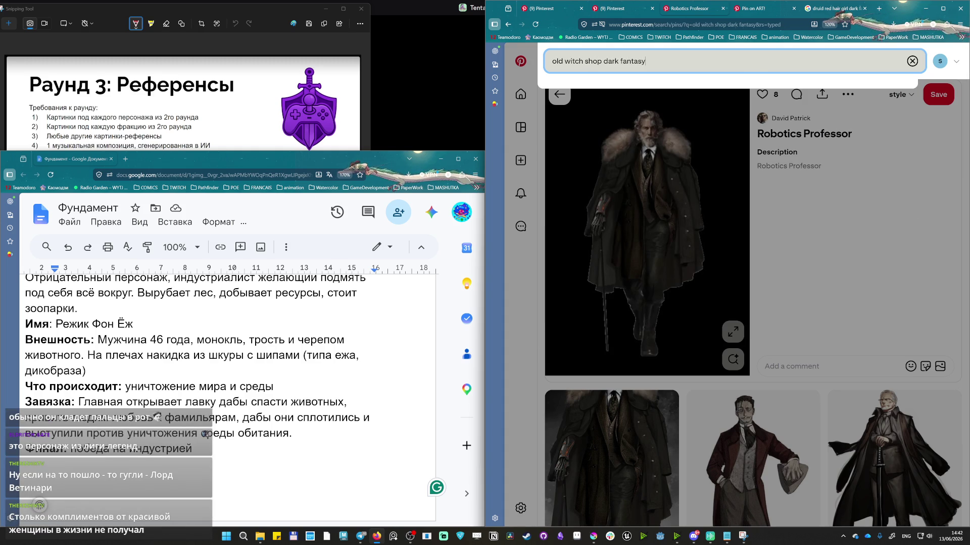
key("Return")
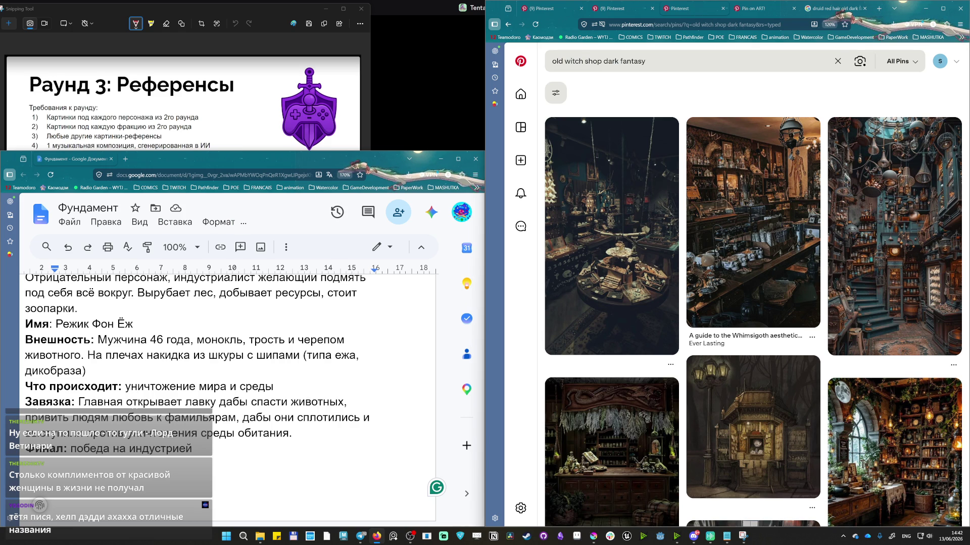
left_click(877, 9)
type("Лорд Ветинари")
Search Google images for 'Лорд Ветинари', browse them, then return to Pinterest.
key("Return")
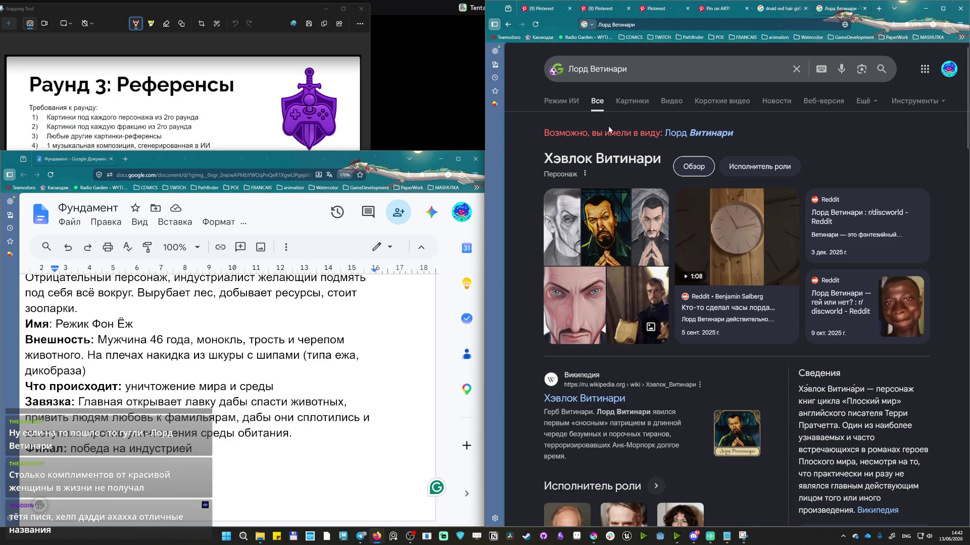
left_click(632, 100)
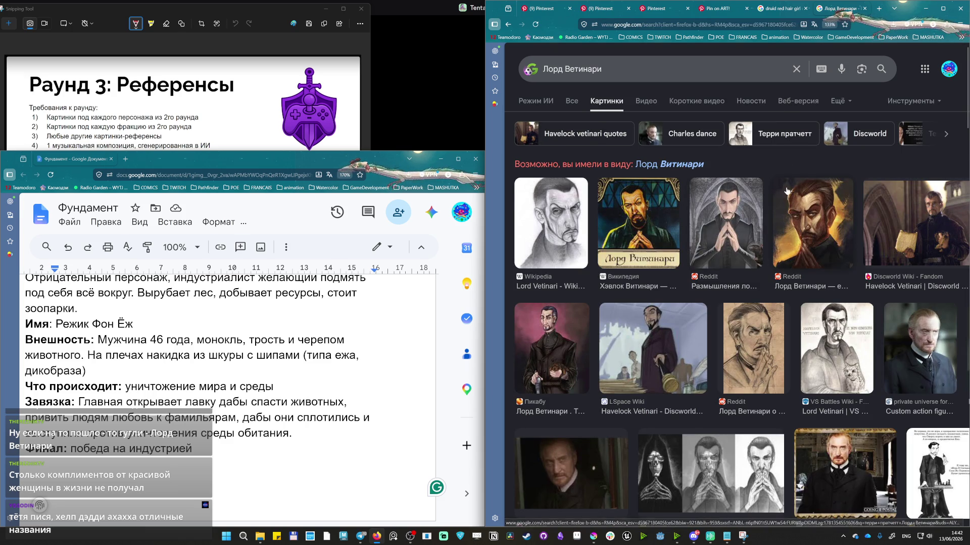
scroll(785, 196, "down", 2)
scroll(785, 199, "down", 1)
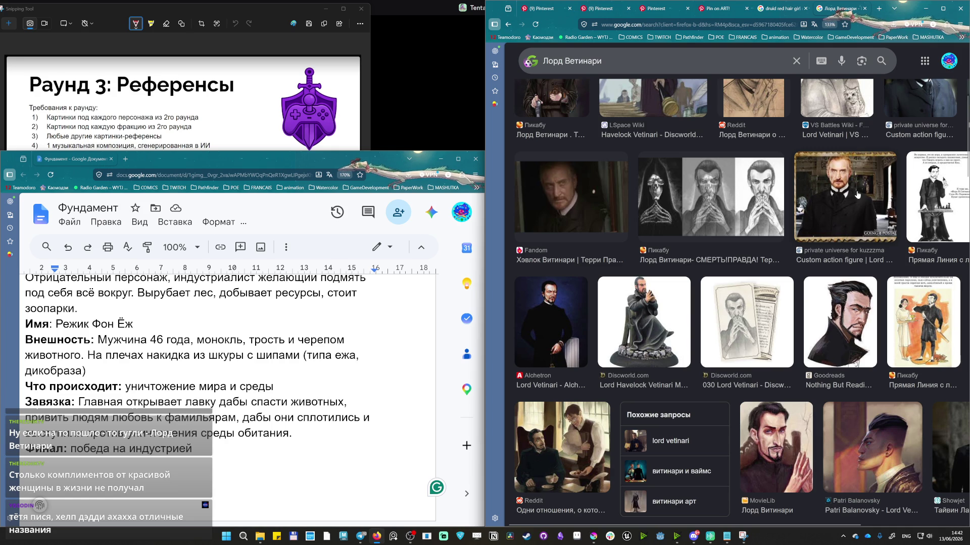
scroll(703, 197, "down", 2)
scroll(637, 366, "down", 2)
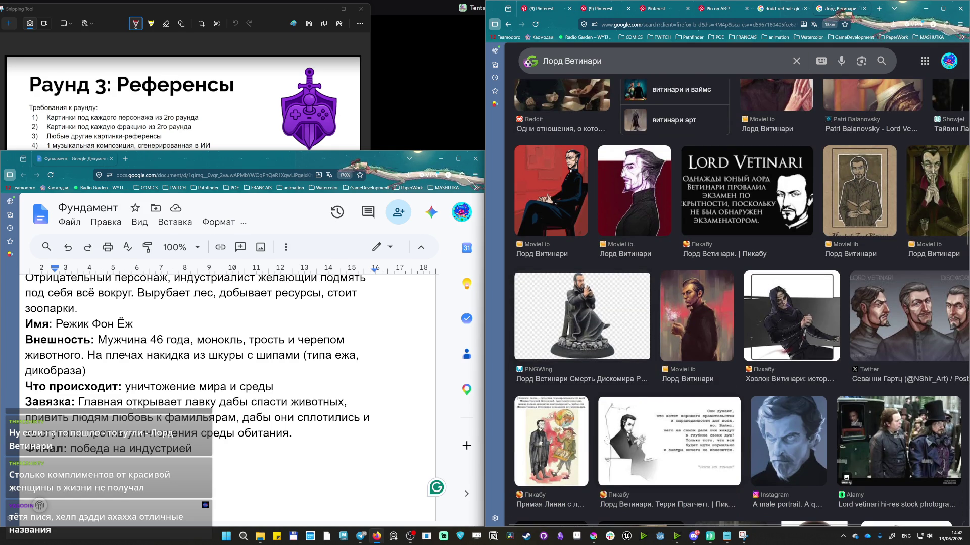
scroll(686, 387, "up", 5)
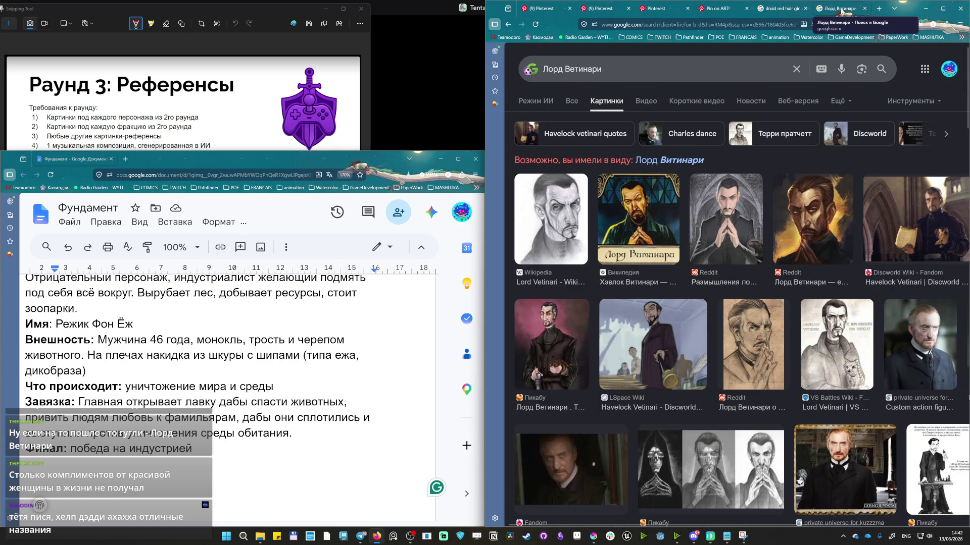
left_click(865, 8)
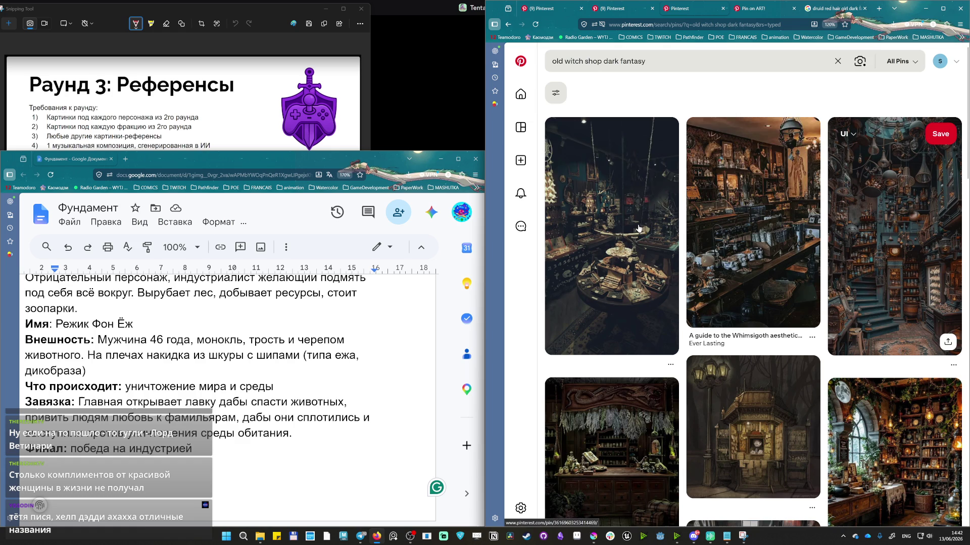
scroll(674, 199, "down", 3)
scroll(667, 220, "down", 3)
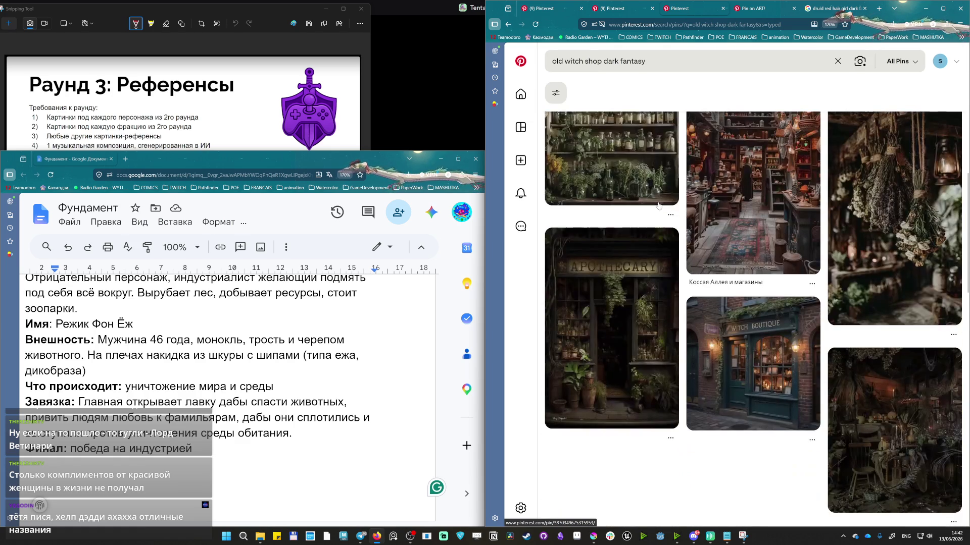
scroll(651, 265, "down", 3)
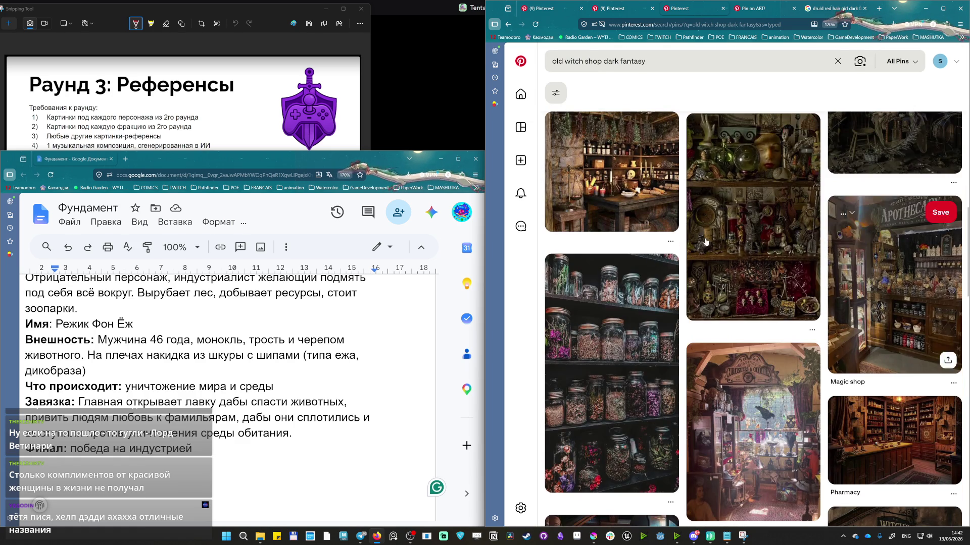
scroll(644, 227, "down", 3)
scroll(606, 303, "down", 3)
scroll(594, 331, "down", 3)
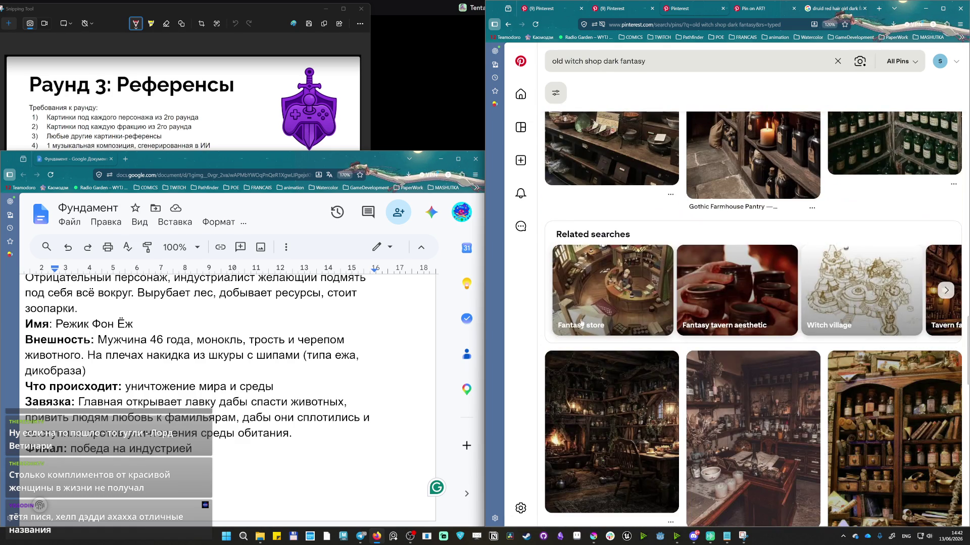
scroll(581, 319, "up", 10)
Extend the Pinterest query to 'old witch shop dark fantasy familiar' and browse the shops.
left_click(682, 61)
type("familia")
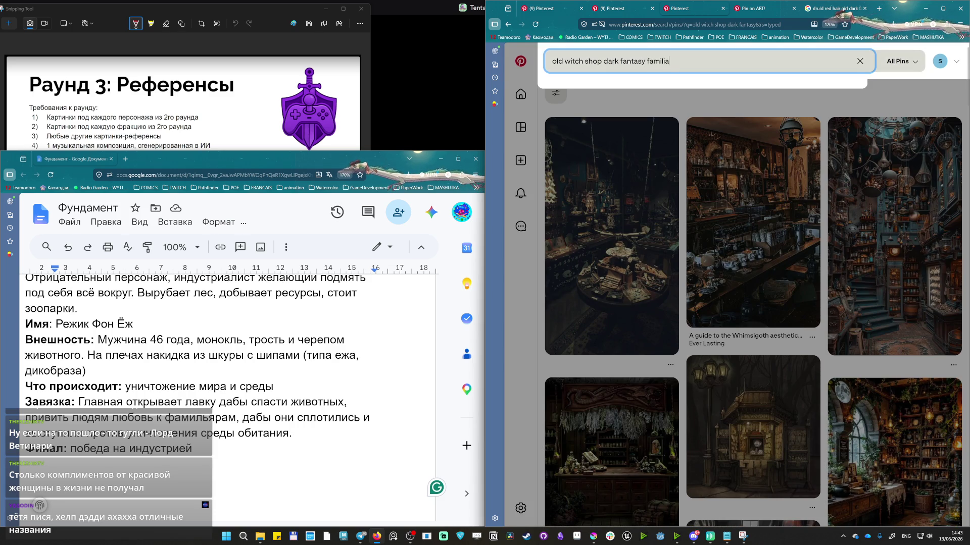
type("r")
key("Return")
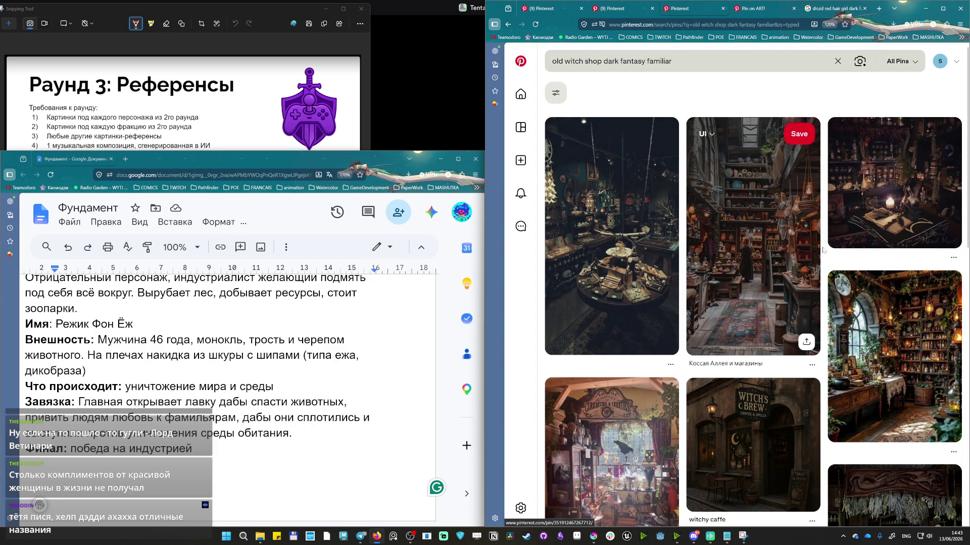
scroll(822, 250, "down", 5)
scroll(796, 257, "down", 5)
scroll(772, 269, "down", 5)
scroll(745, 282, "down", 5)
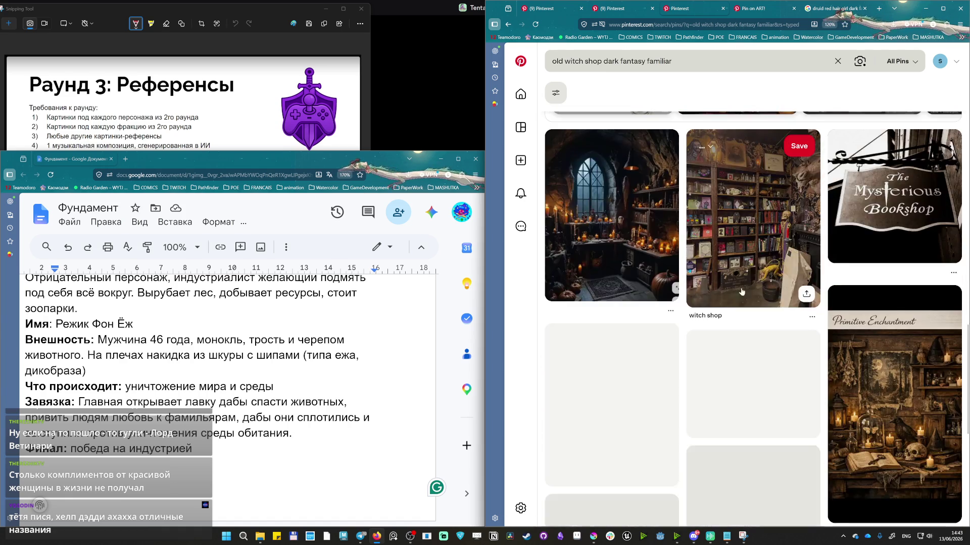
scroll(745, 281, "up", 3)
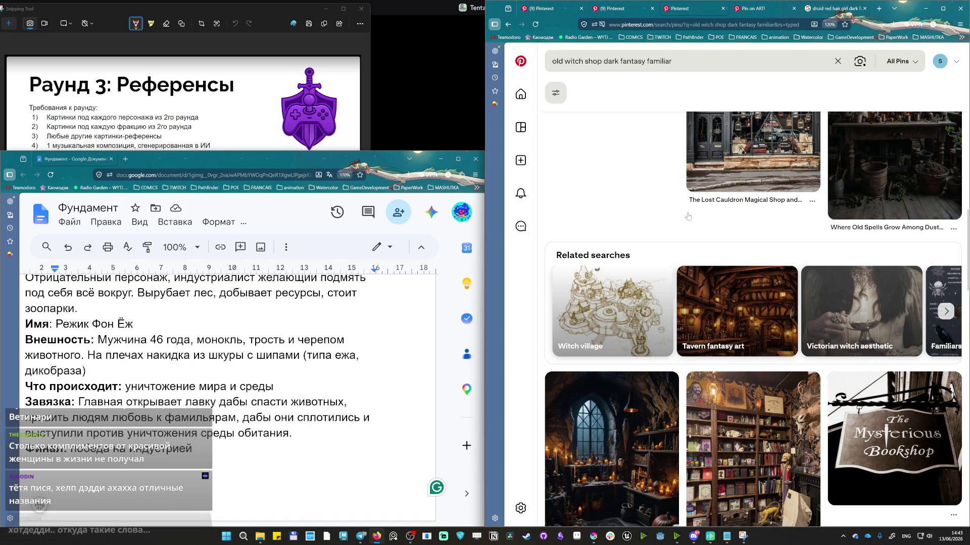
scroll(714, 287, "down", 3)
scroll(714, 287, "down", 3)
scroll(715, 287, "up", 3)
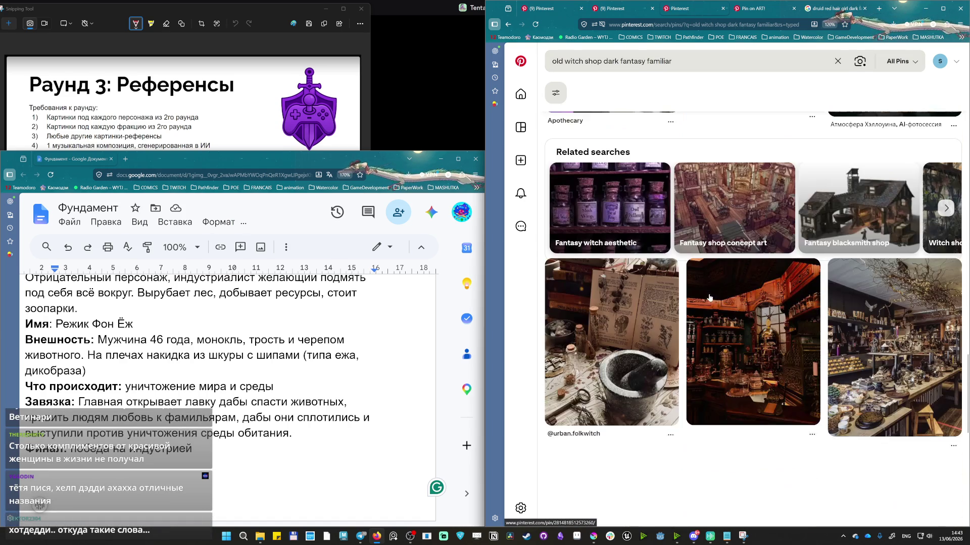
scroll(708, 296, "up", 4)
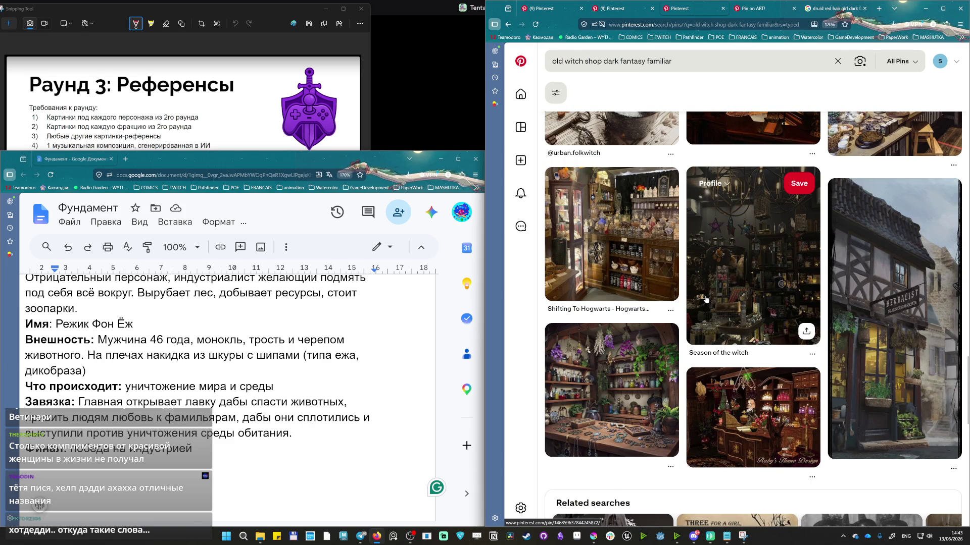
scroll(705, 299, "down", 4)
scroll(694, 296, "up", 2)
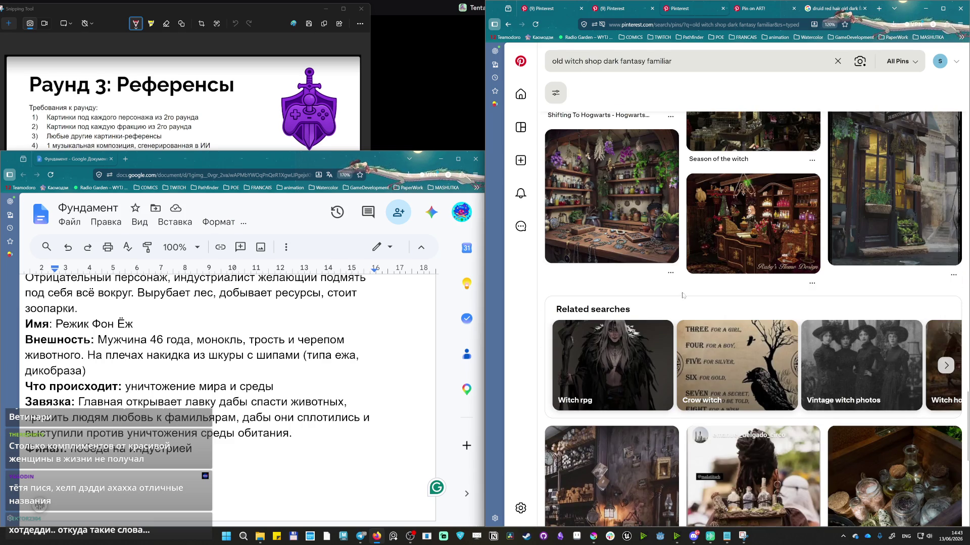
scroll(687, 296, "down", 2)
scroll(747, 285, "down", 3)
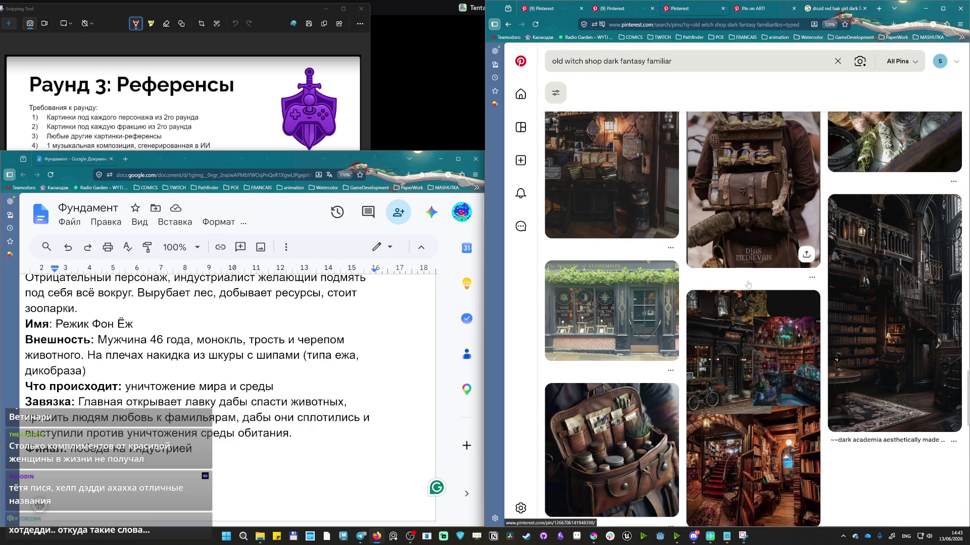
mouse_move(894, 312)
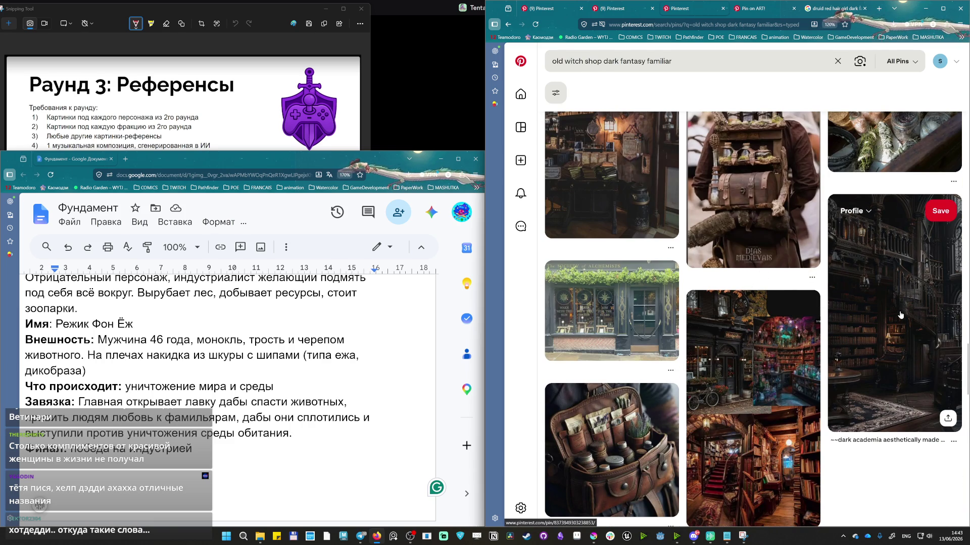
scroll(849, 319, "up", 4)
scroll(800, 325, "down", 1)
scroll(800, 324, "down", 2)
scroll(800, 325, "up", 4)
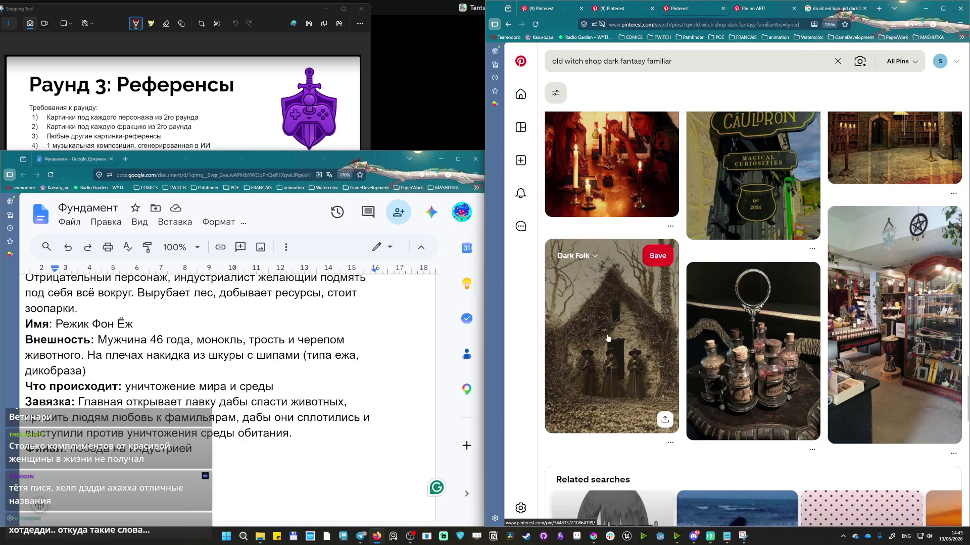
Navigate via the witch cottage pin to the four vintage witches pin and copy its image link.
left_click(607, 334)
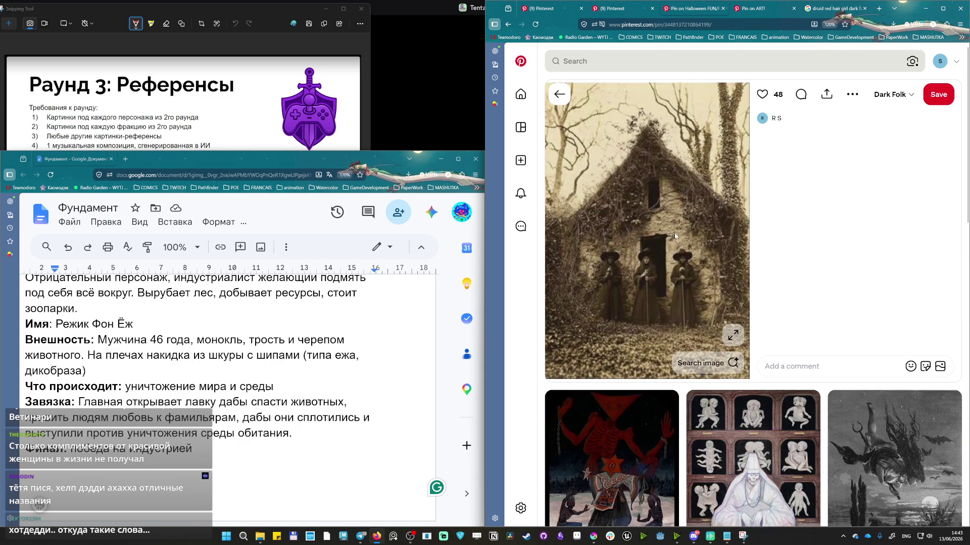
scroll(673, 239, "down", 3)
scroll(674, 258, "down", 3)
scroll(673, 281, "down", 3)
scroll(674, 281, "down", 3)
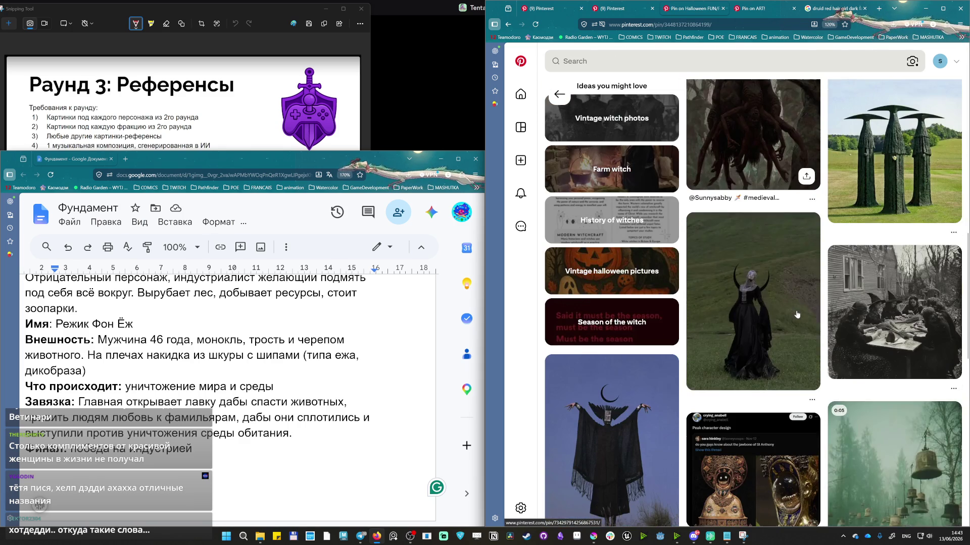
scroll(795, 319, "down", 2)
scroll(795, 318, "down", 3)
scroll(795, 319, "up", 5)
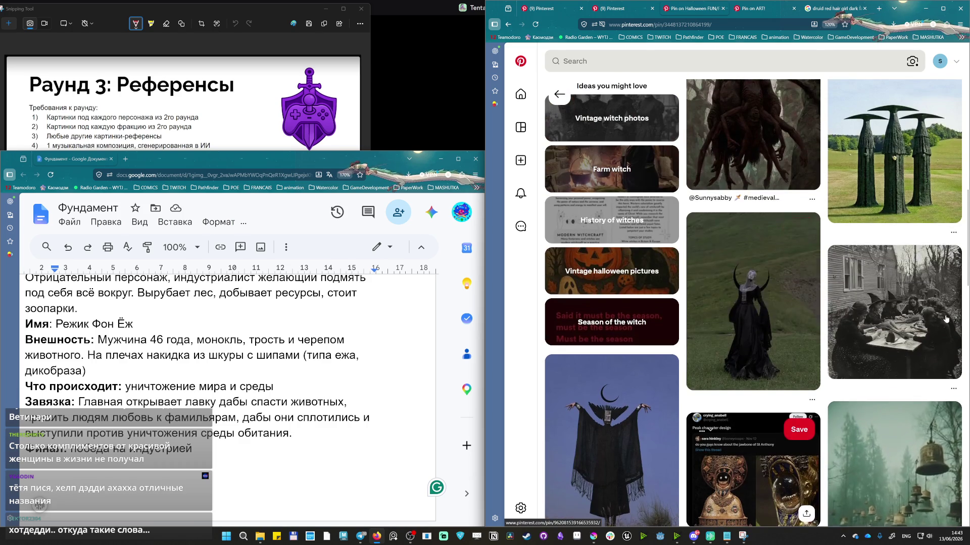
scroll(901, 306, "down", 5)
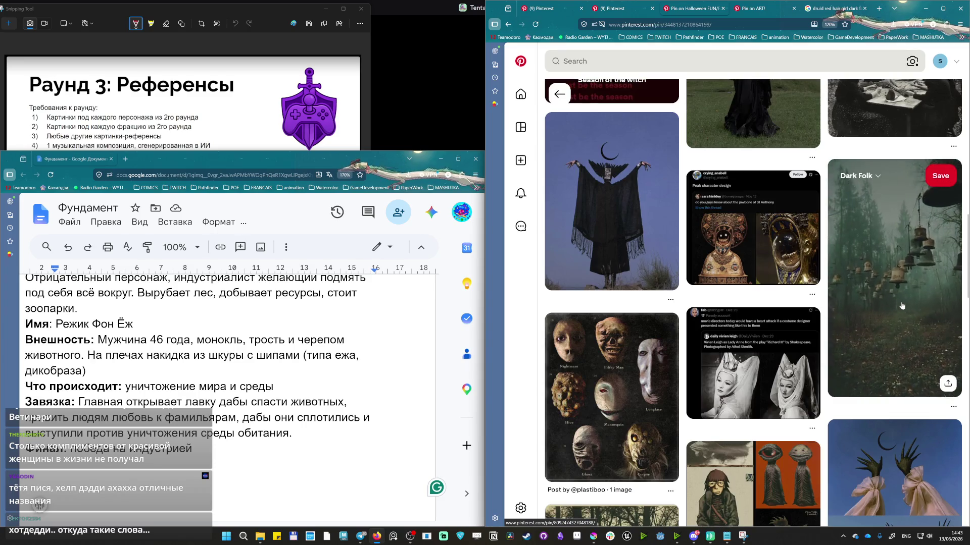
scroll(902, 307, "down", 3)
scroll(867, 309, "down", 3)
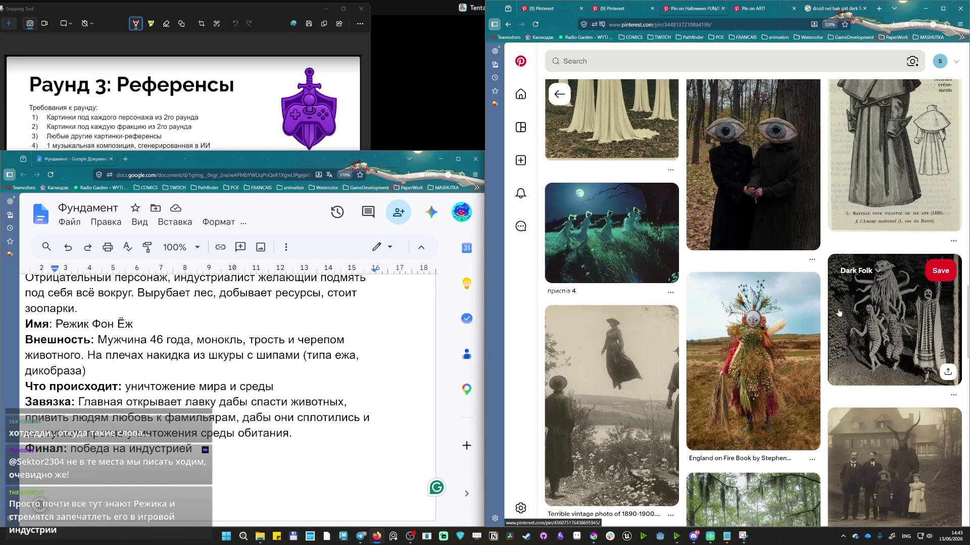
scroll(838, 313, "down", 3)
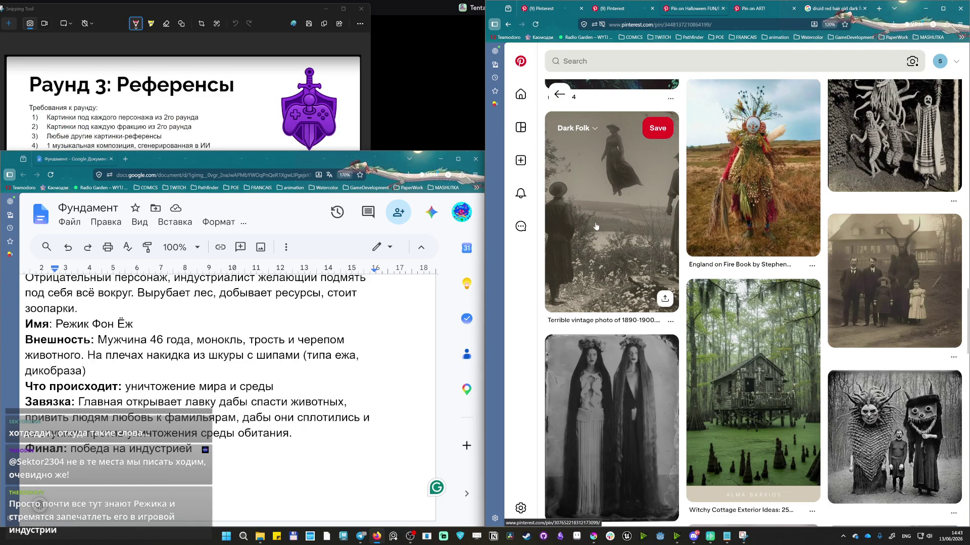
scroll(624, 250, "down", 10)
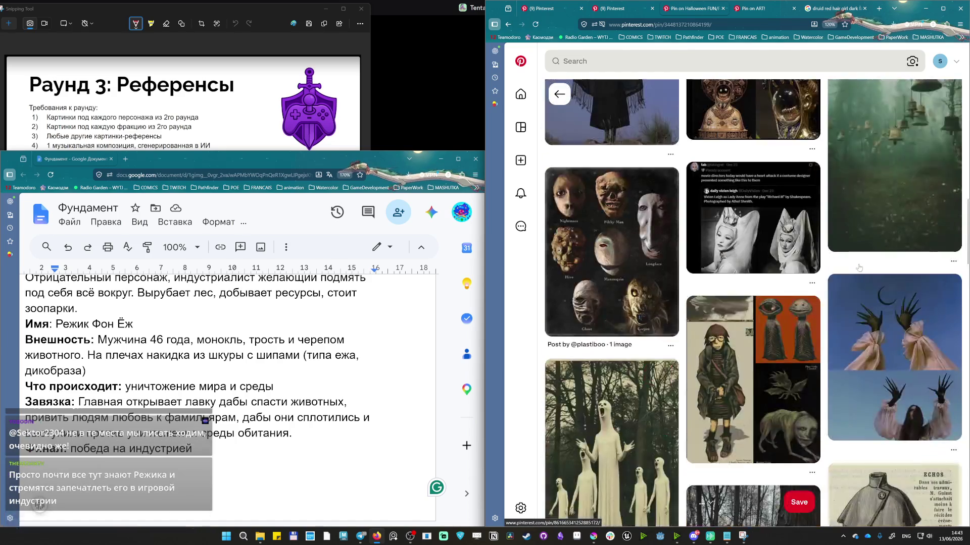
left_click(883, 207)
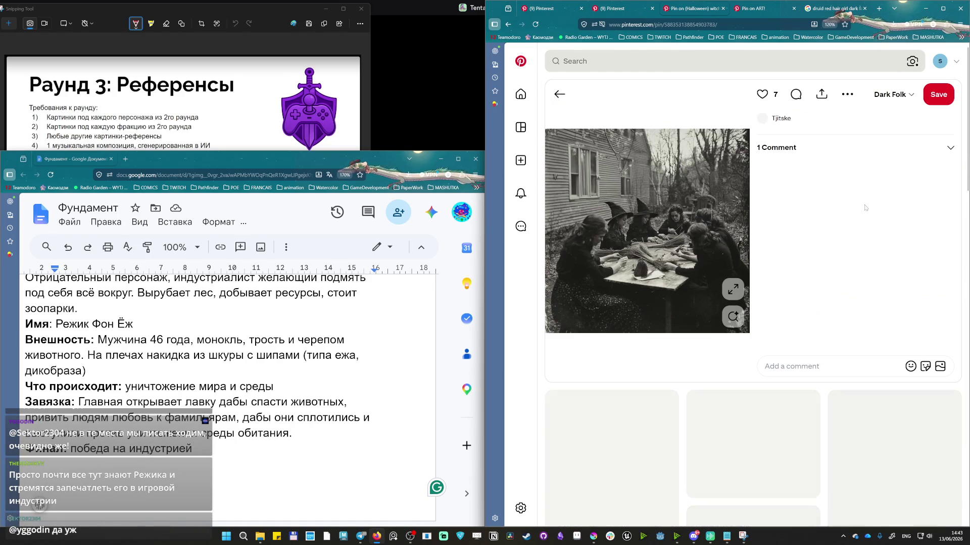
scroll(808, 209, "down", 2)
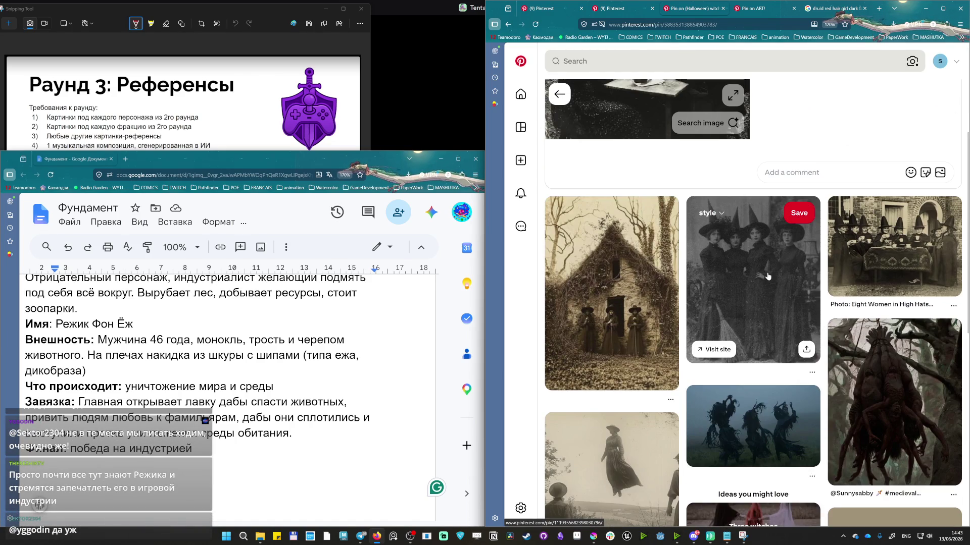
left_click(750, 250)
scroll(637, 207, "down", 5)
scroll(637, 212, "down", 3)
scroll(638, 219, "down", 3)
scroll(639, 219, "down", 2)
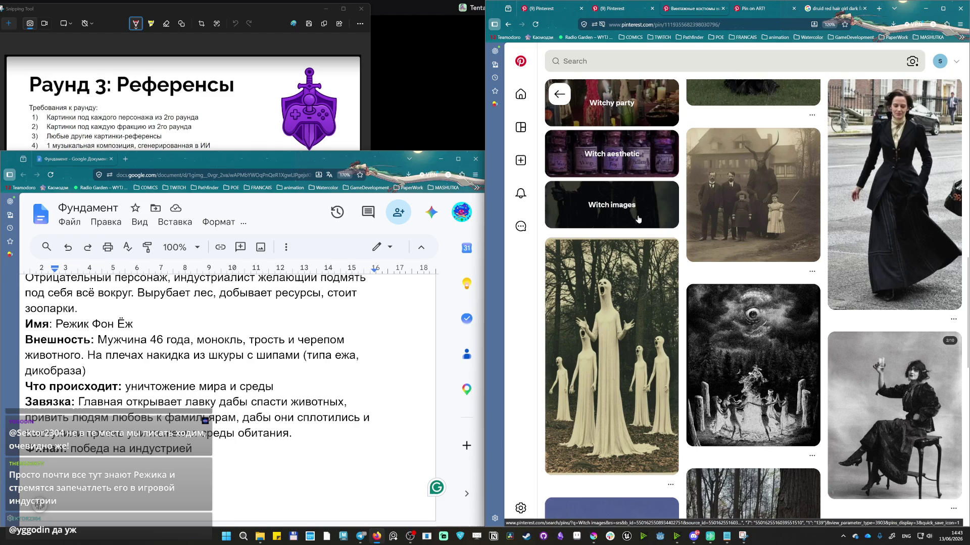
scroll(638, 218, "down", 3)
scroll(638, 219, "down", 3)
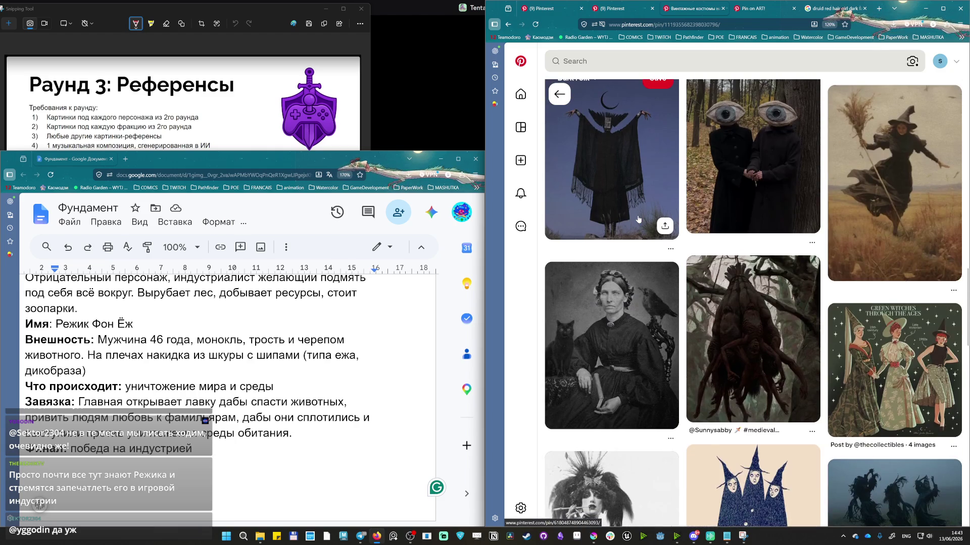
scroll(638, 219, "down", 3)
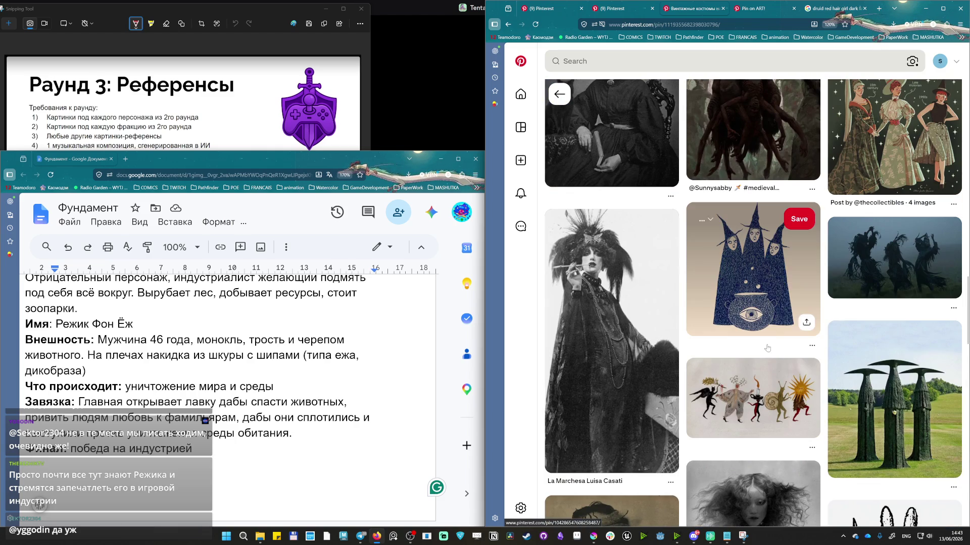
scroll(713, 345, "down", 1)
scroll(712, 346, "up", 3)
scroll(701, 352, "up", 3)
scroll(689, 359, "up", 3)
scroll(666, 369, "up", 3)
right_click(663, 190)
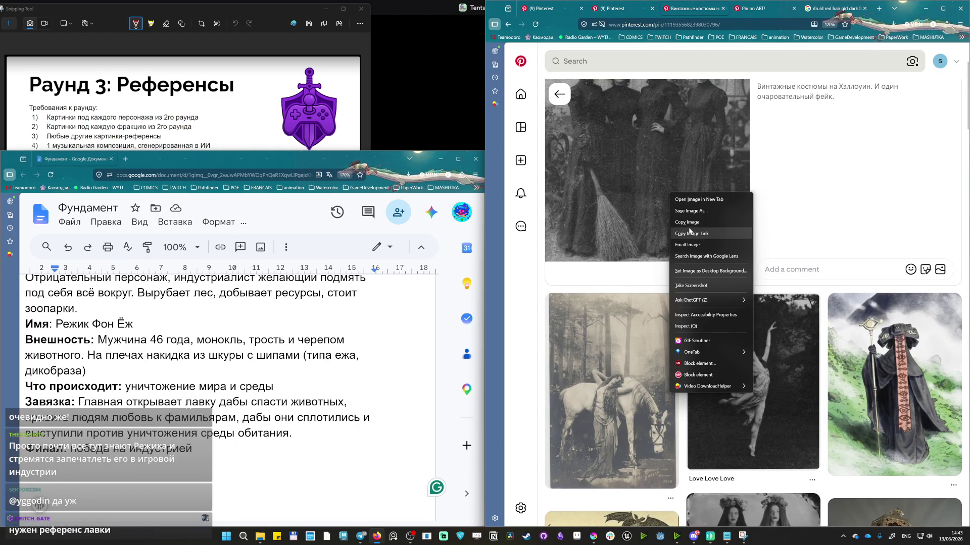
left_click(712, 240)
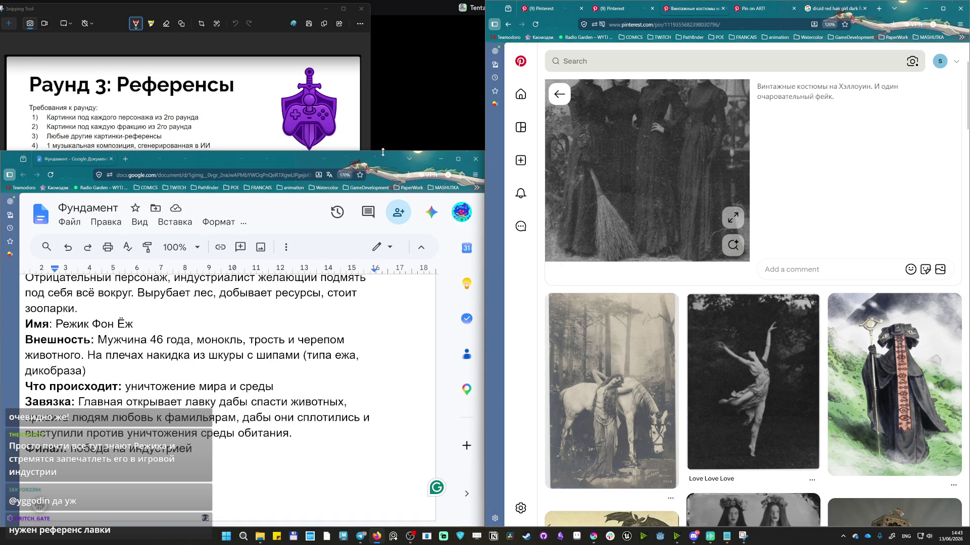
Make the Docs window taller and start a new 'Witches' line below the fur-coat villain image.
left_click_drag(382, 152, 368, 153)
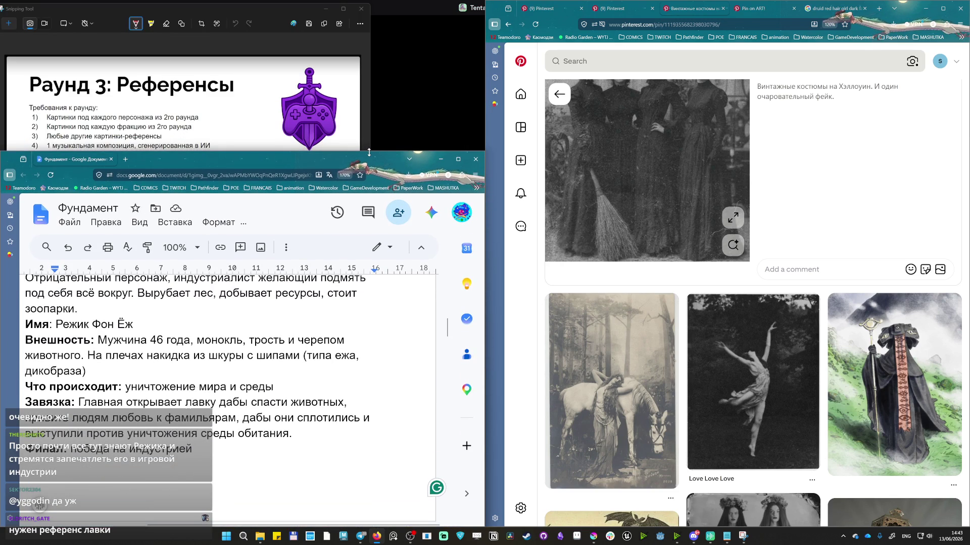
left_click_drag(369, 152, 382, 10)
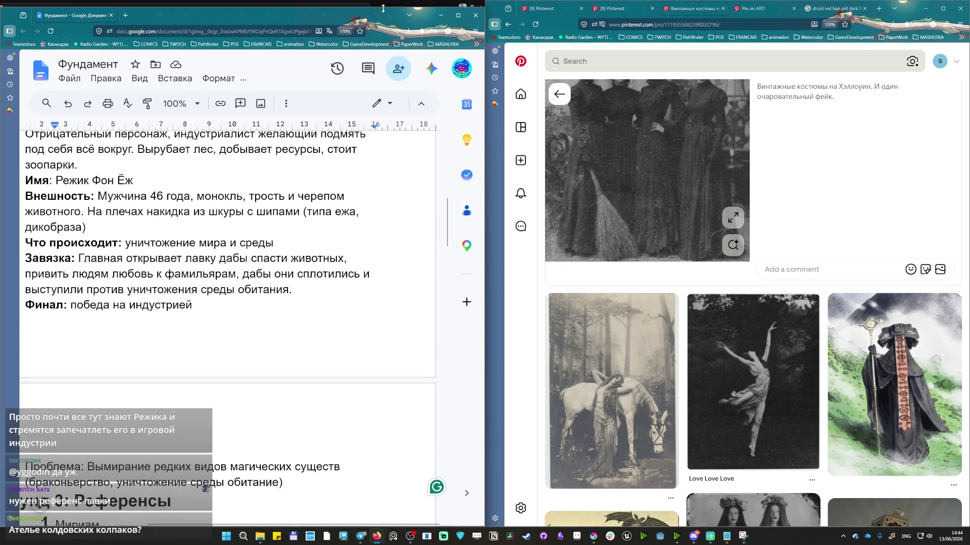
scroll(227, 327, "up", 1)
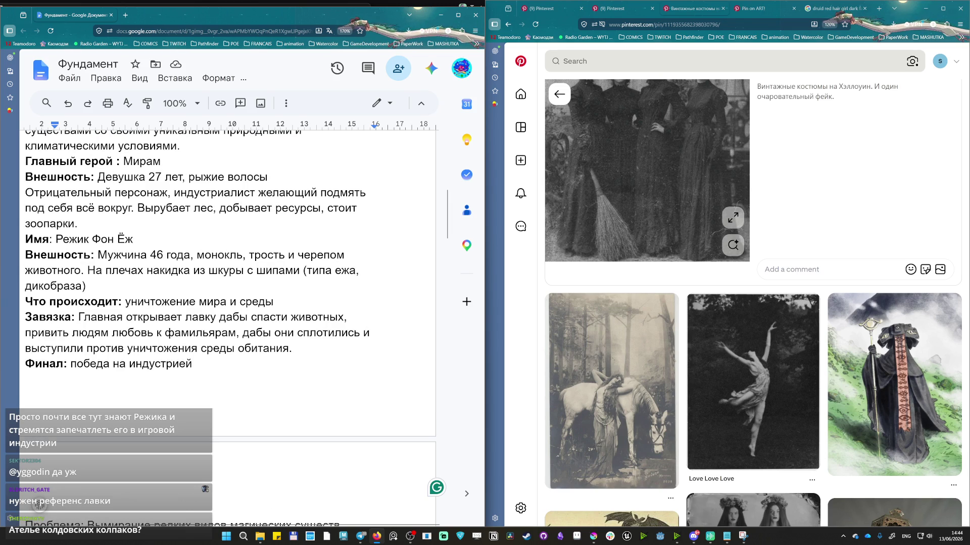
scroll(185, 368, "down", 10)
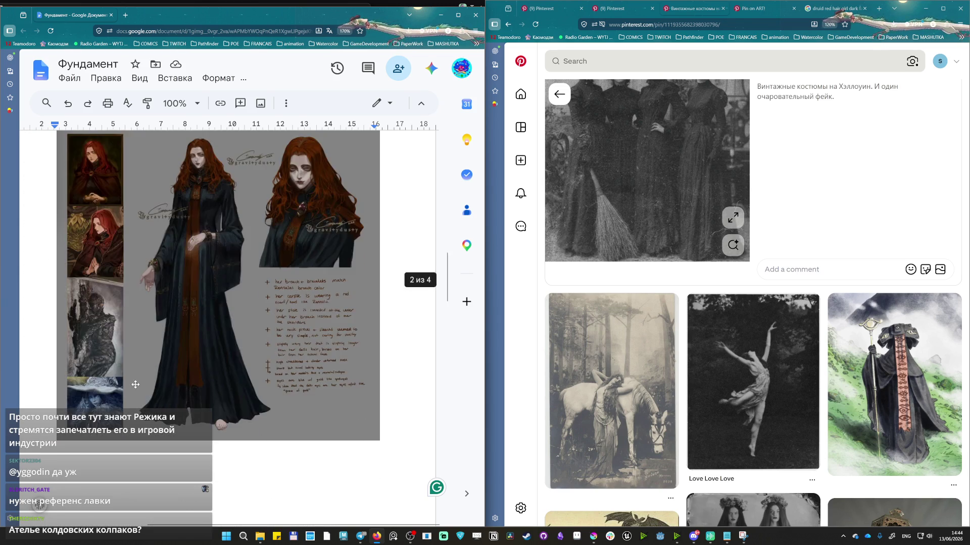
scroll(185, 369, "down", 5)
scroll(184, 369, "down", 5)
scroll(184, 369, "down", 3)
left_click(185, 369)
scroll(185, 369, "down", 1)
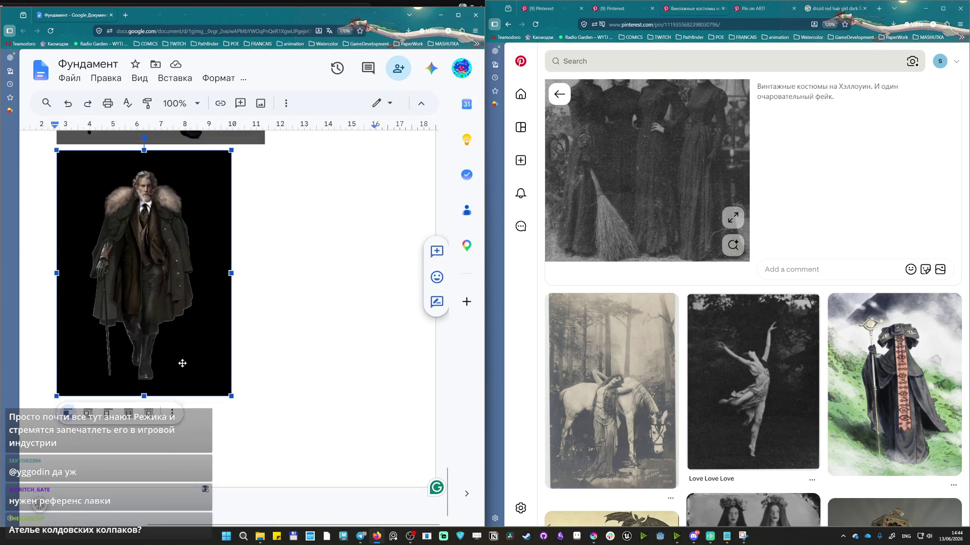
scroll(184, 369, "down", 5)
scroll(128, 245, "down", 1)
left_click(128, 245)
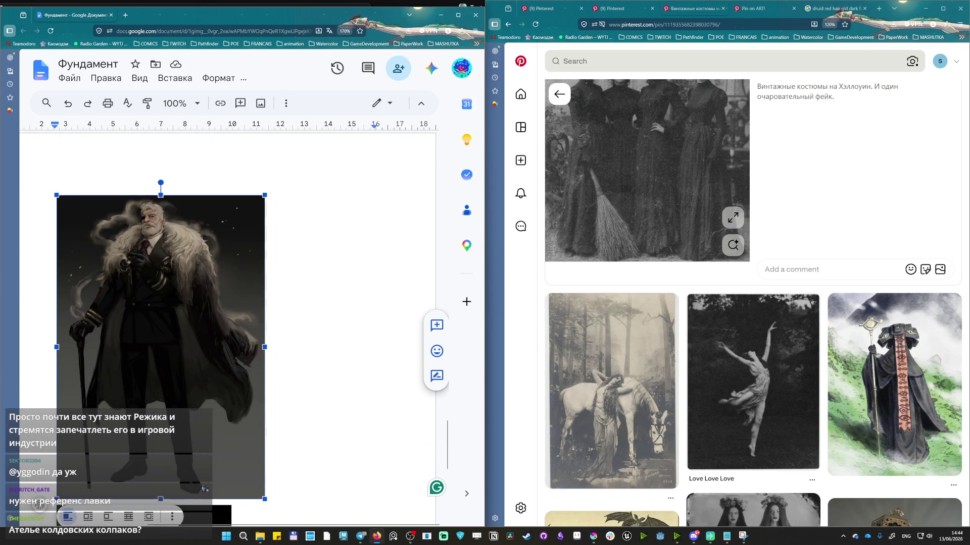
scroll(227, 303, "down", 5)
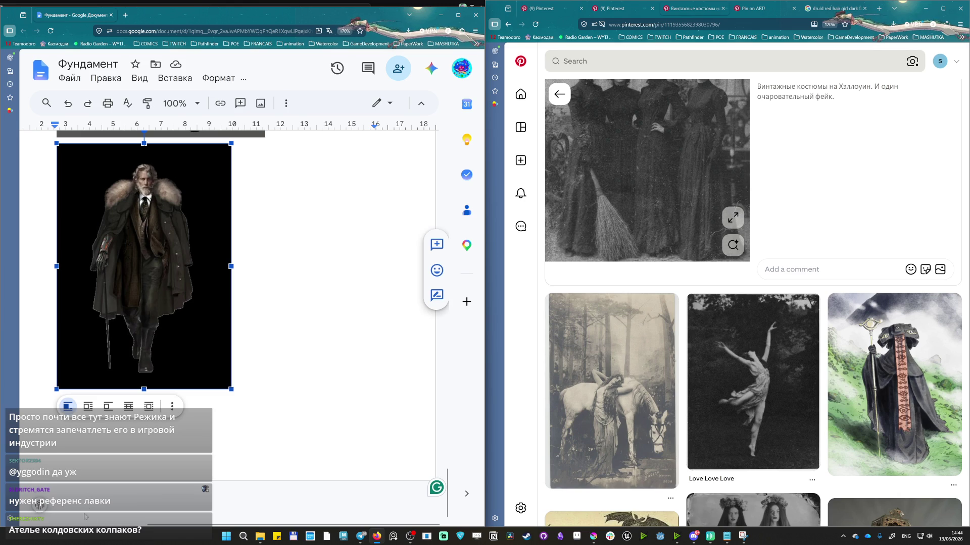
key("Return")
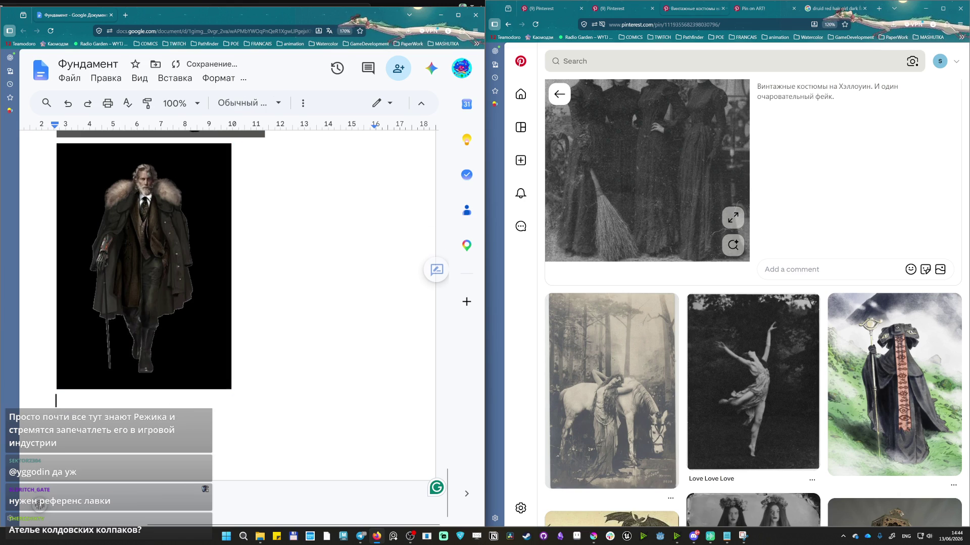
scroll(56, 424, "down", 2)
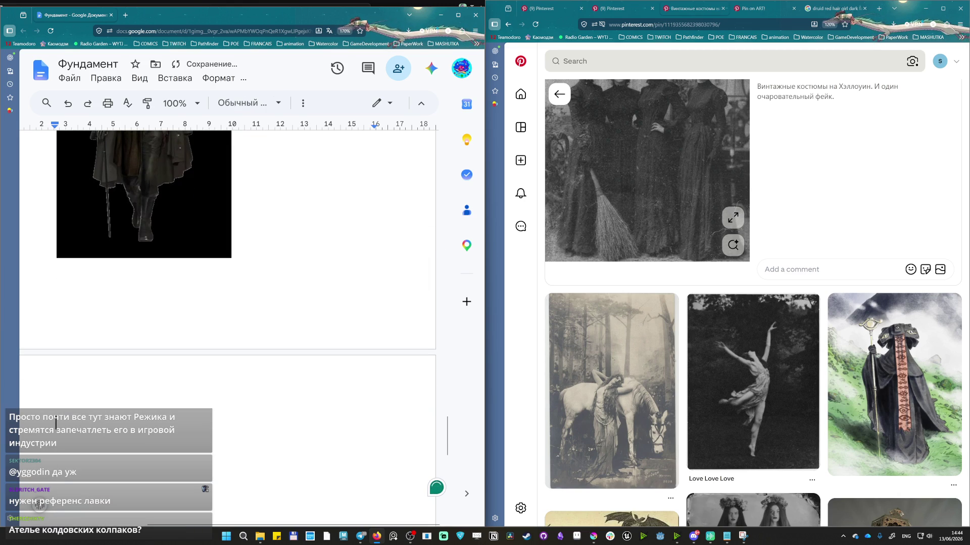
type("Wittches")
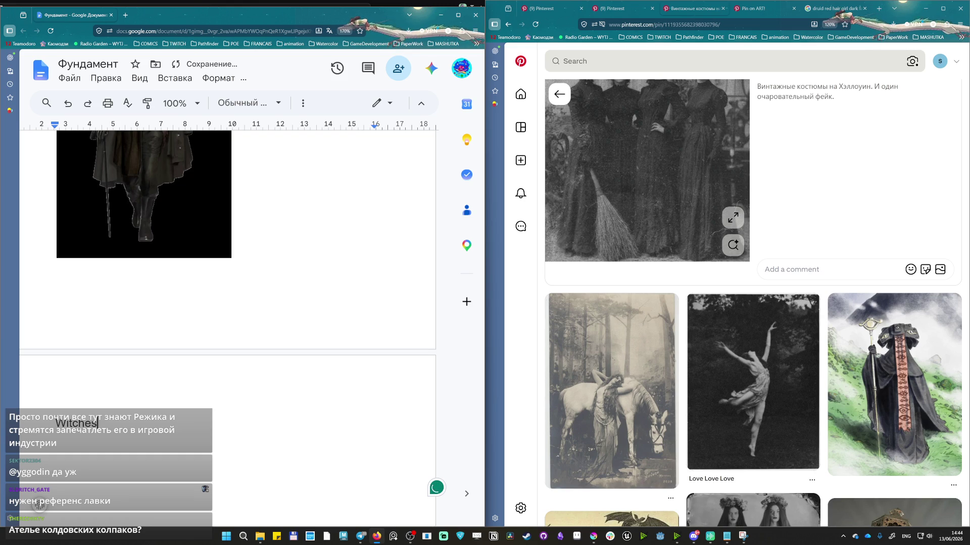
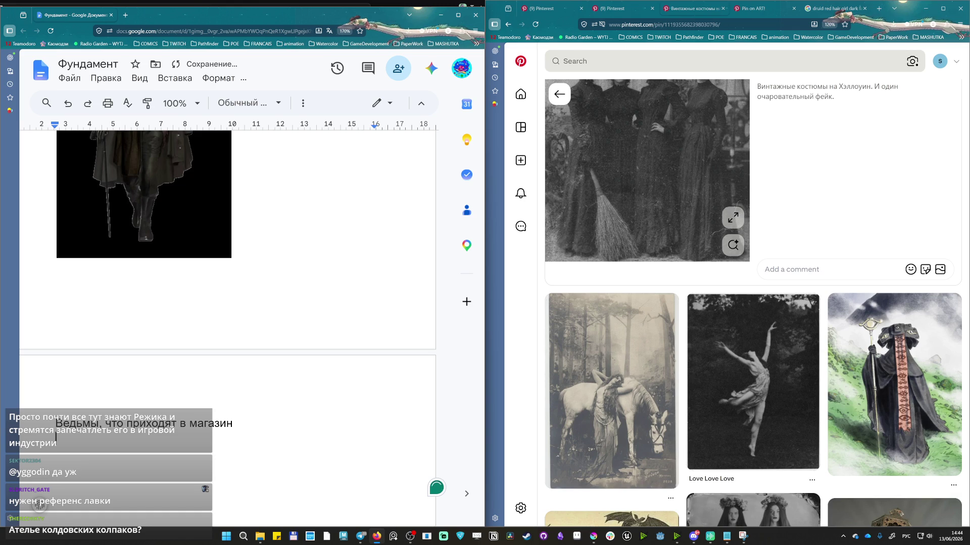
Paste the witches photo into the document and select it to shrink.
key("ctrl+v")
scroll(303, 304, "up", 2)
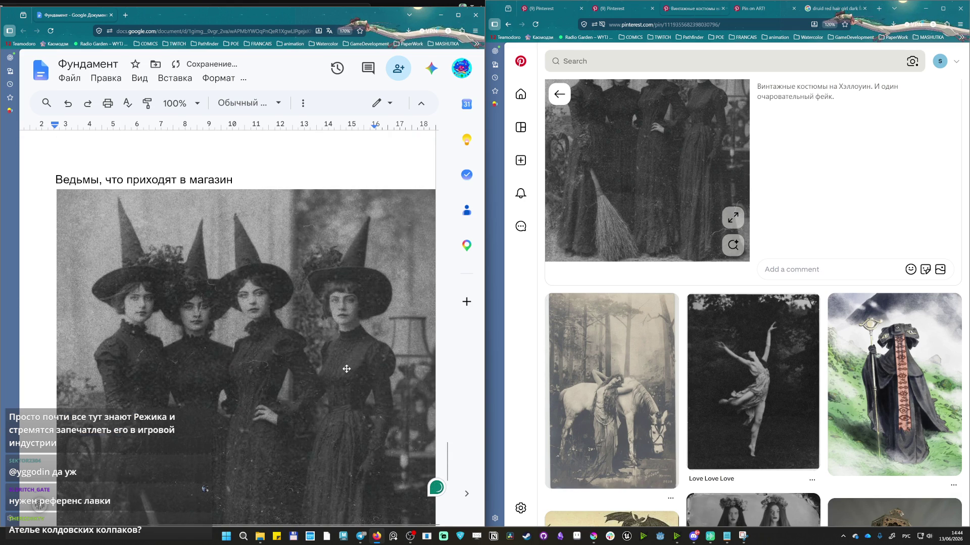
left_click(318, 378)
scroll(318, 327, "down", 1)
scroll(318, 327, "down", 5)
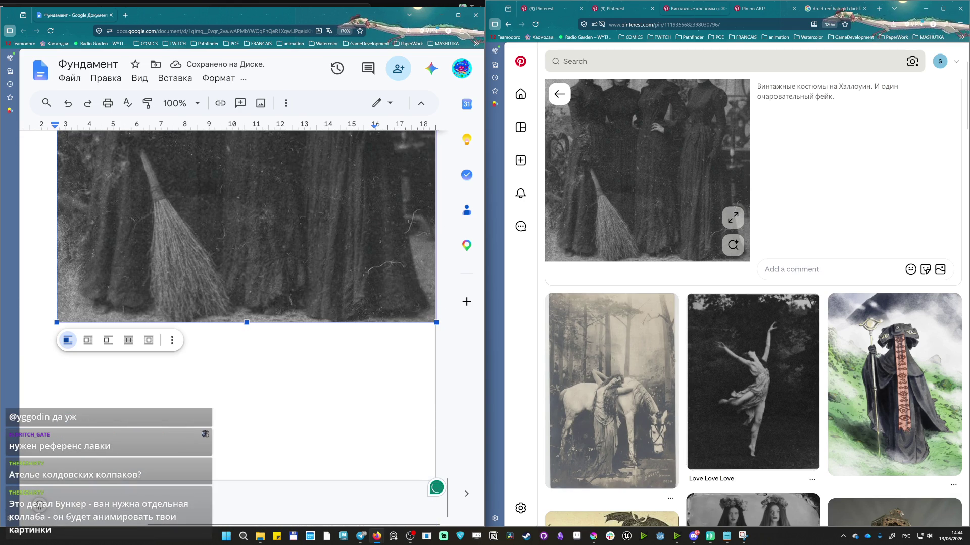
left_click_drag(435, 325, 380, 252)
scroll(799, 369, "down", 3)
scroll(798, 370, "down", 3)
scroll(798, 369, "up", 6)
Search Pinterest for 'familiar old photos', open the bearded man with ravens pin and copy its image.
left_click(682, 60)
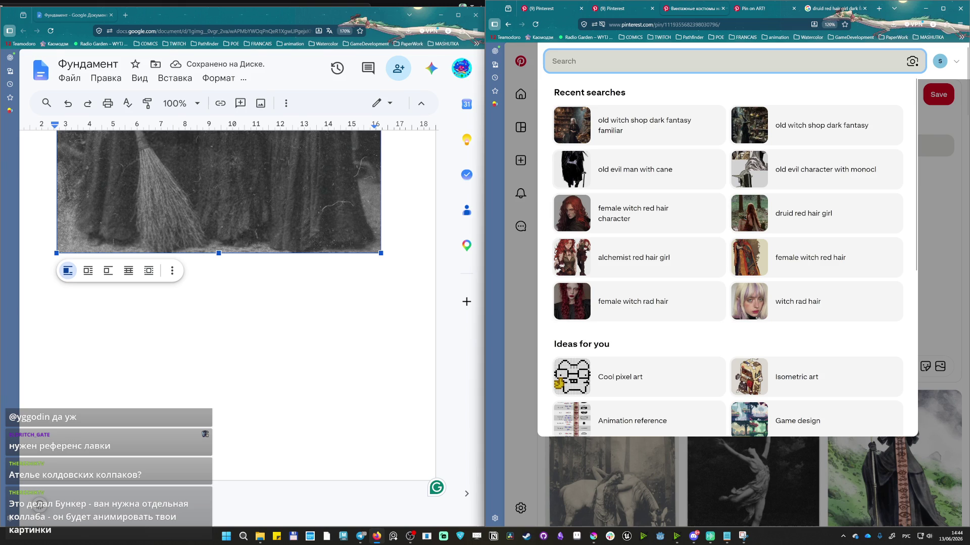
type("familiar old f")
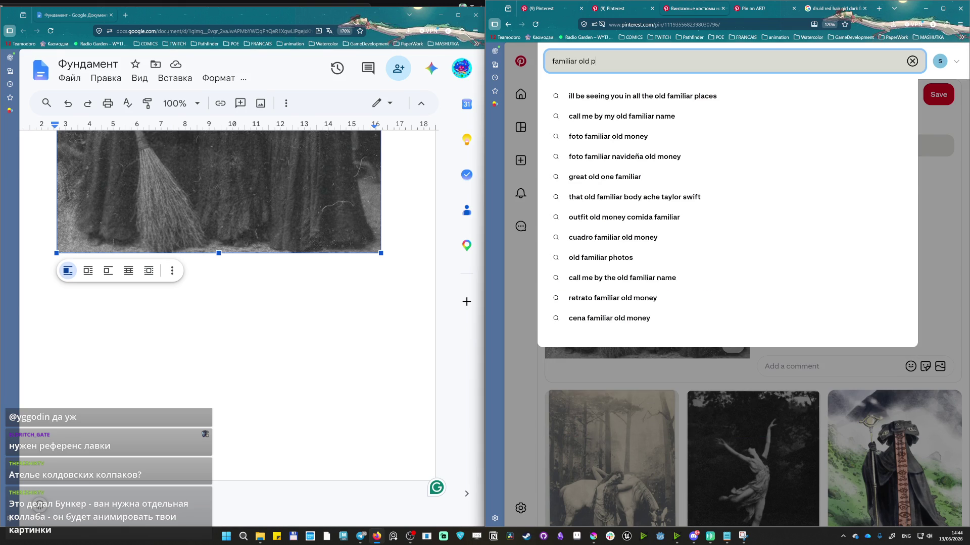
type("tos")
key("Return")
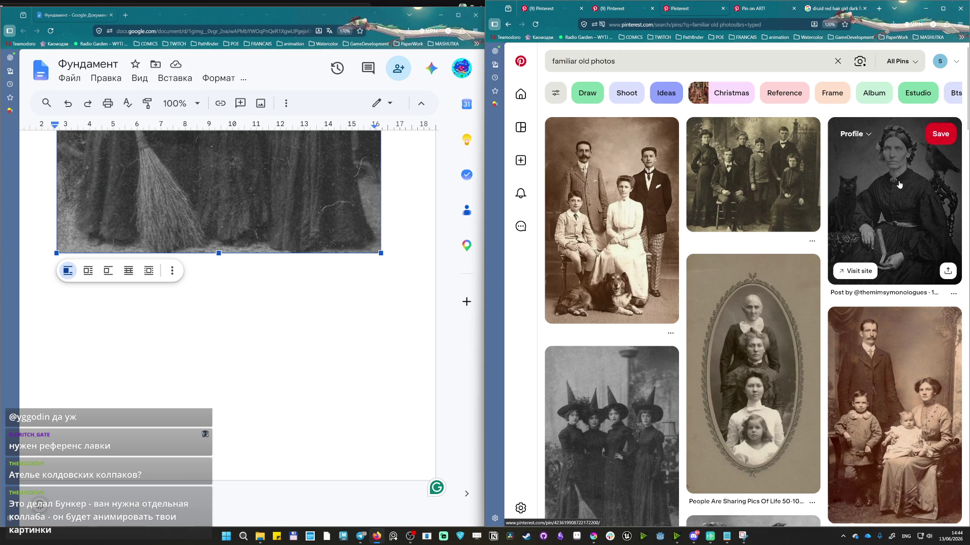
scroll(893, 180, "down", 1)
scroll(887, 187, "down", 4)
left_click(733, 333)
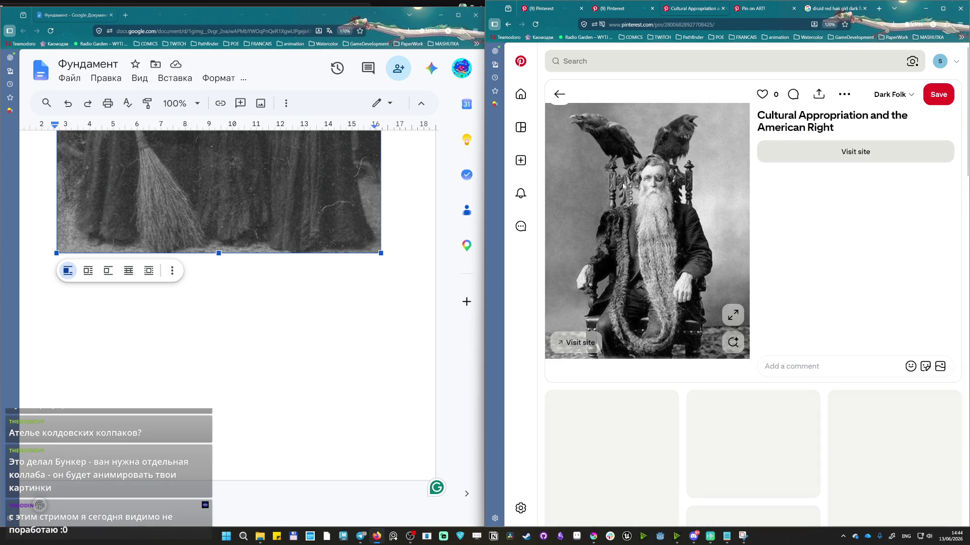
right_click(665, 176)
left_click(684, 340)
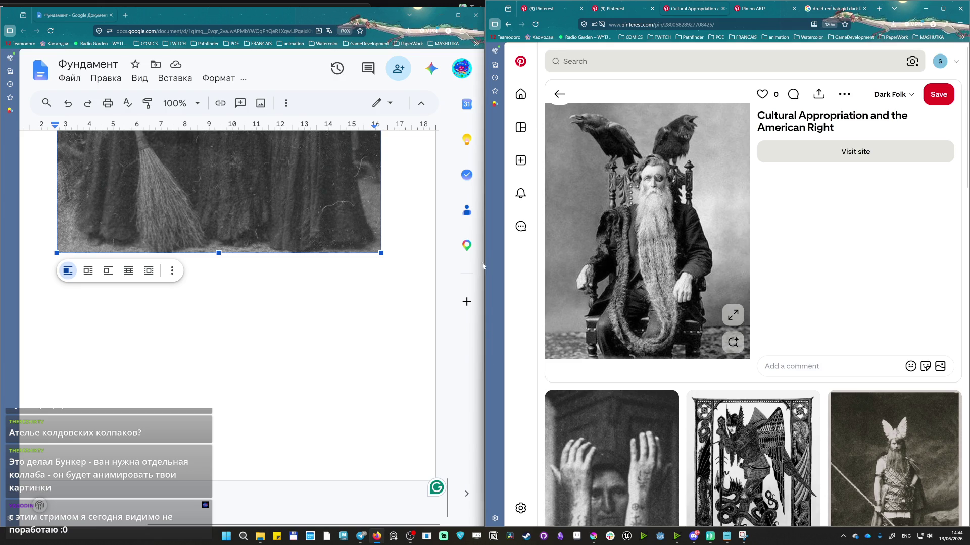
scroll(242, 326, "up", 5)
left_click_drag(447, 440, 442, 119)
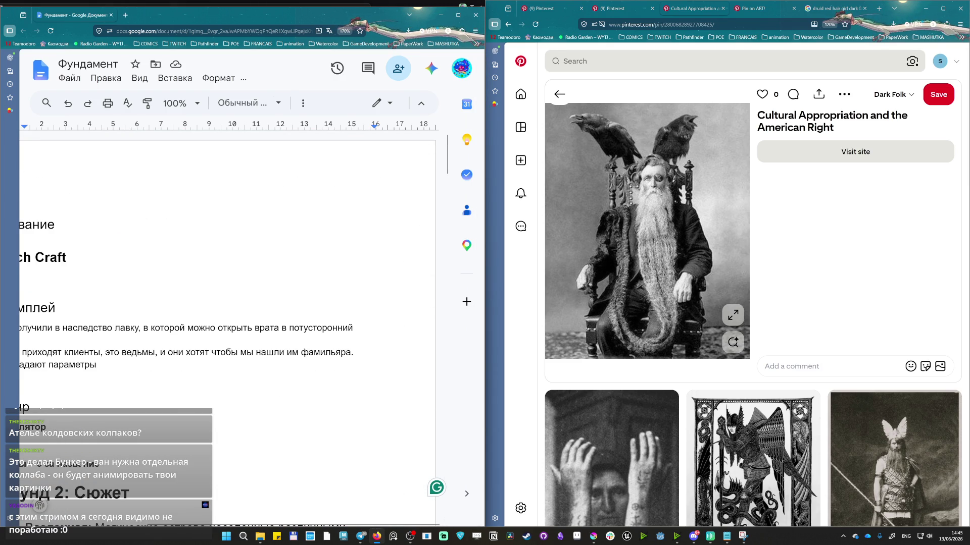
scroll(243, 525, "left", 2)
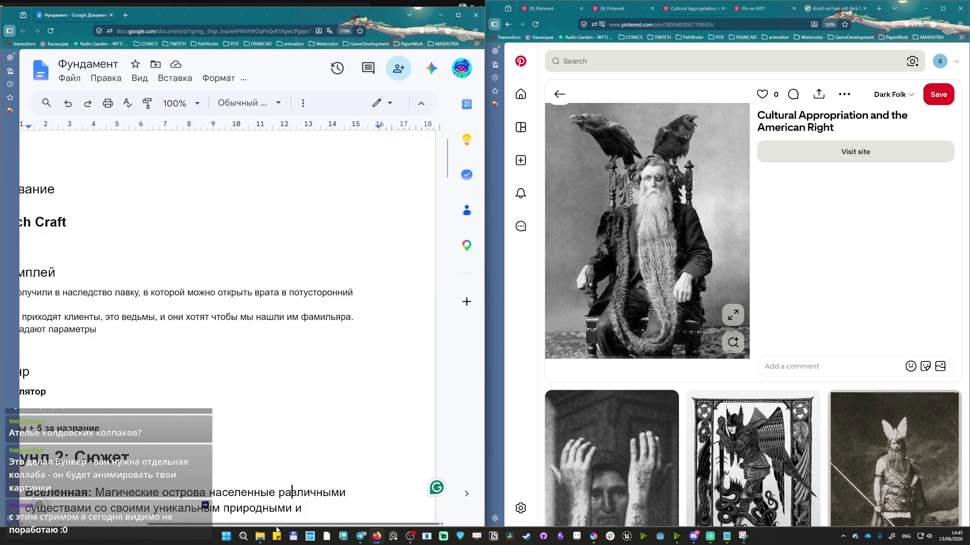
left_click(172, 319)
scroll(236, 319, "down", 3)
left_click_drag(205, 305, 242, 352)
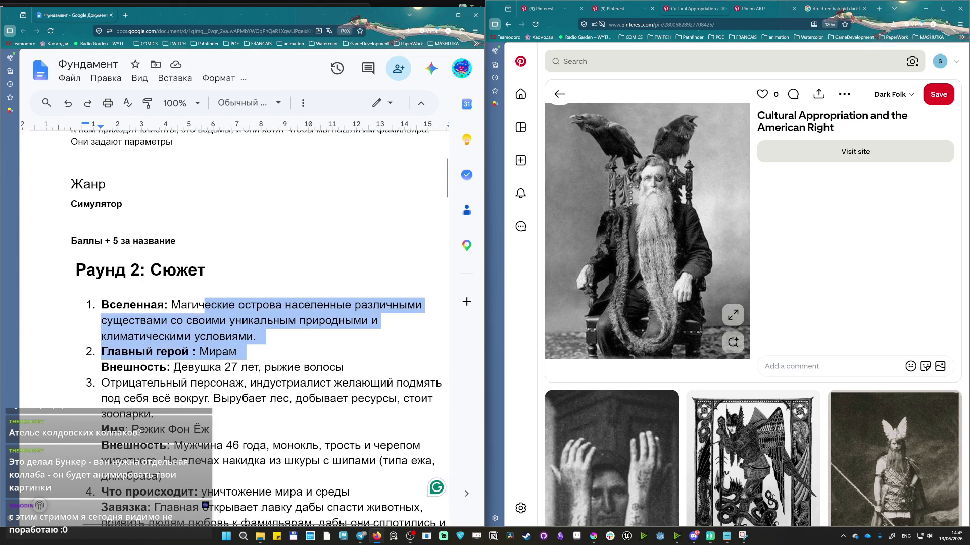
scroll(242, 351, "down", 2)
left_click(168, 358)
scroll(167, 358, "down", 3)
scroll(235, 303, "up", 1)
left_click_drag(160, 271, 324, 271)
left_click(387, 271)
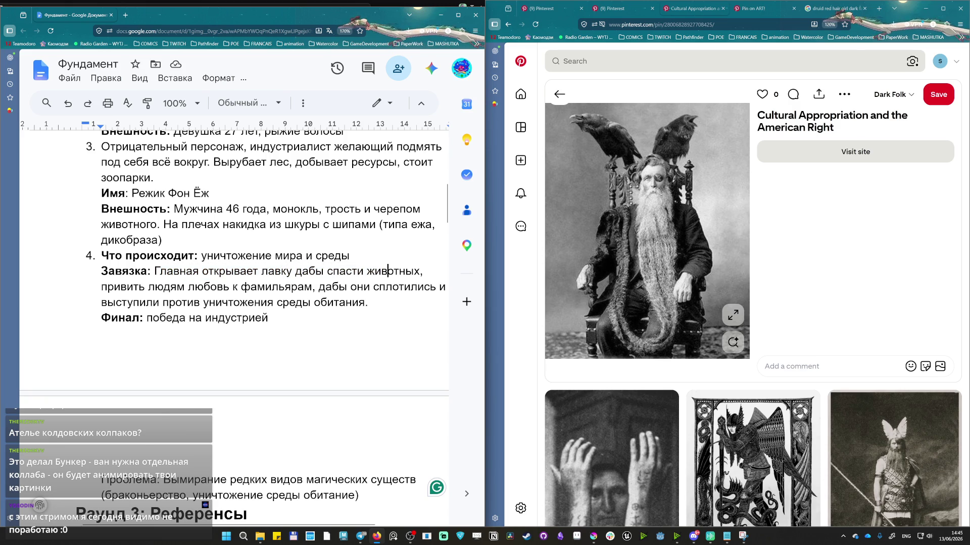
scroll(388, 272, "up", 3)
scroll(388, 271, "up", 2)
scroll(242, 325, "up", 2)
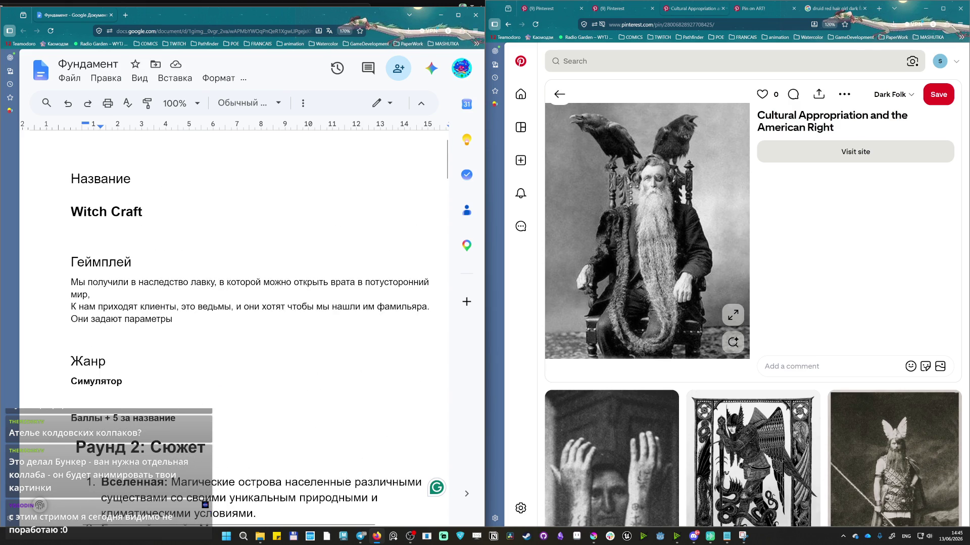
left_click_drag(447, 162, 447, 507)
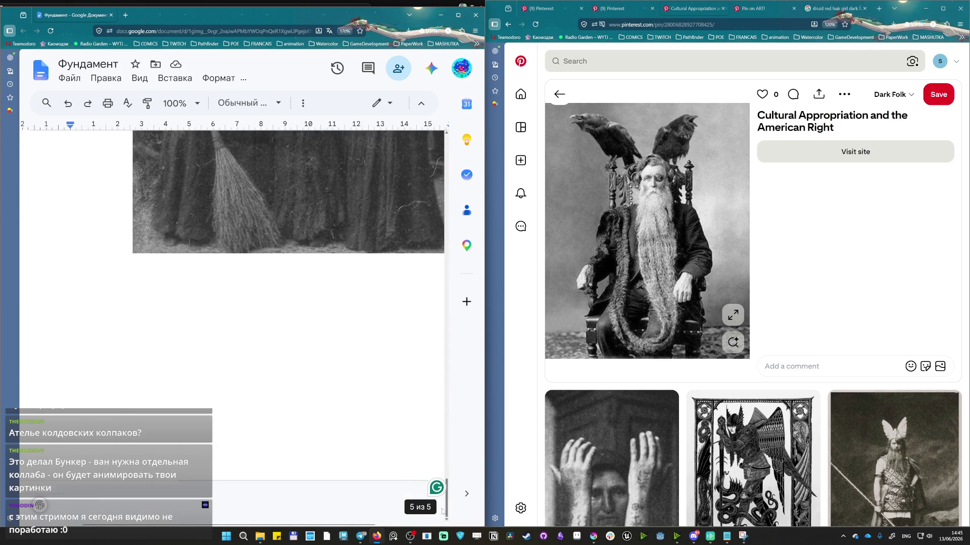
left_click(304, 213)
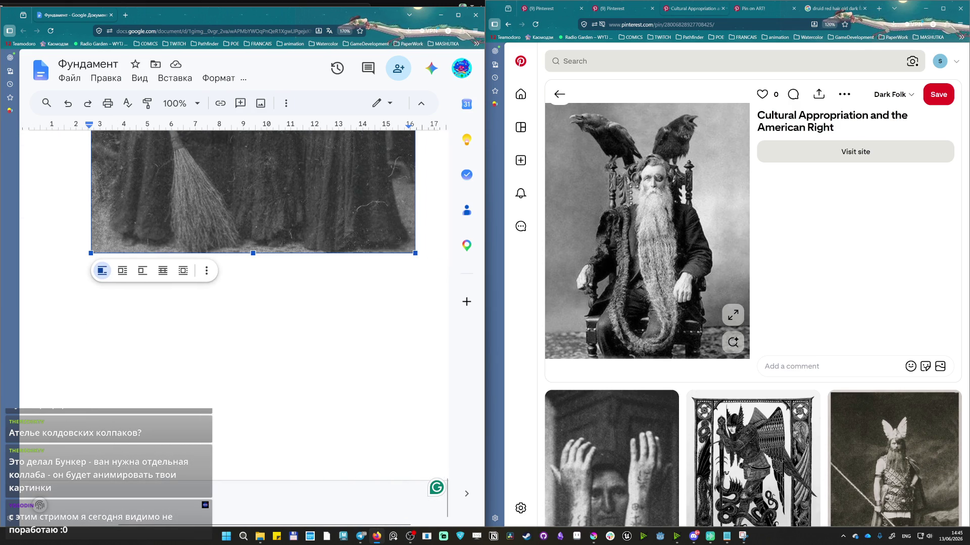
Start a caption line after the witches photo and switch the keyboard to Russian.
key("Right")
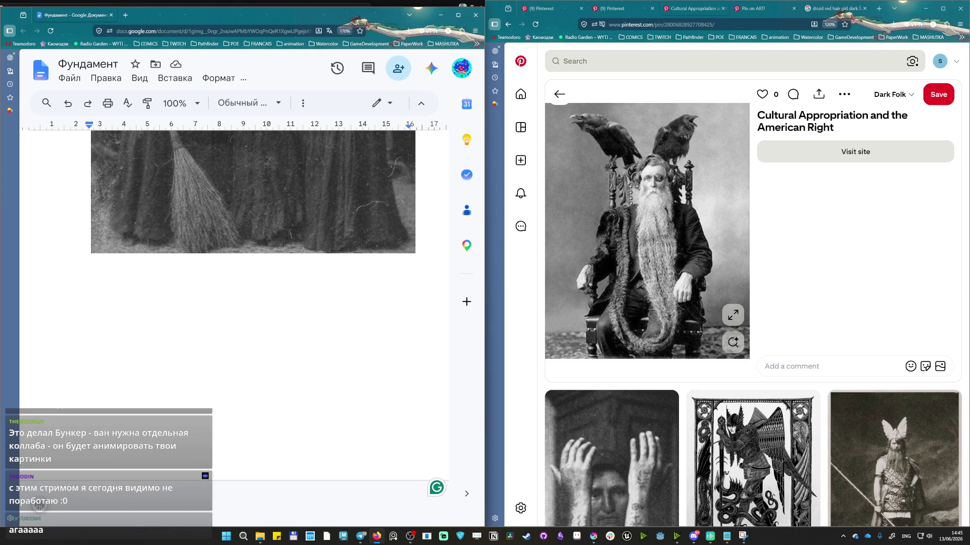
scroll(324, 354, "down", 3)
scroll(326, 363, "down", 4)
scroll(319, 359, "up", 2)
scroll(318, 358, "down", 1)
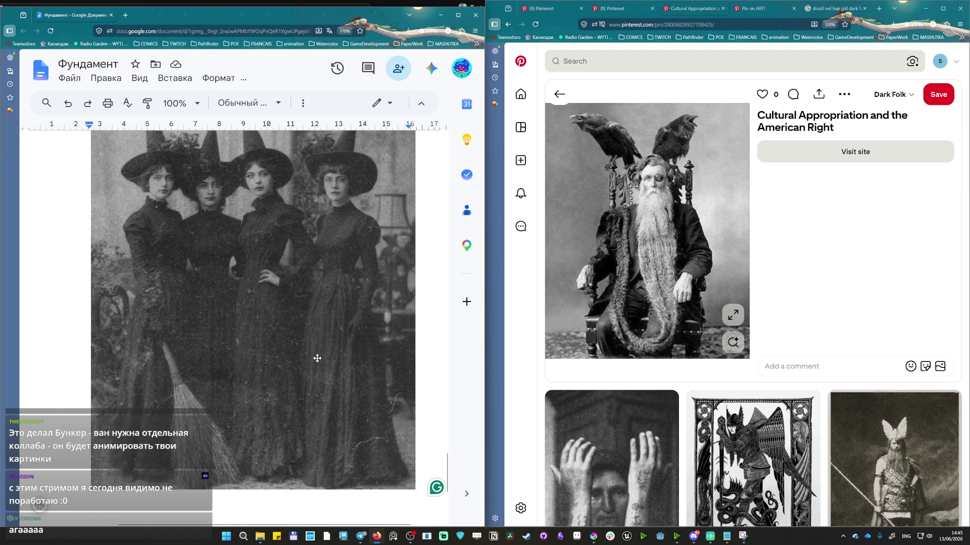
scroll(308, 373, "down", 1)
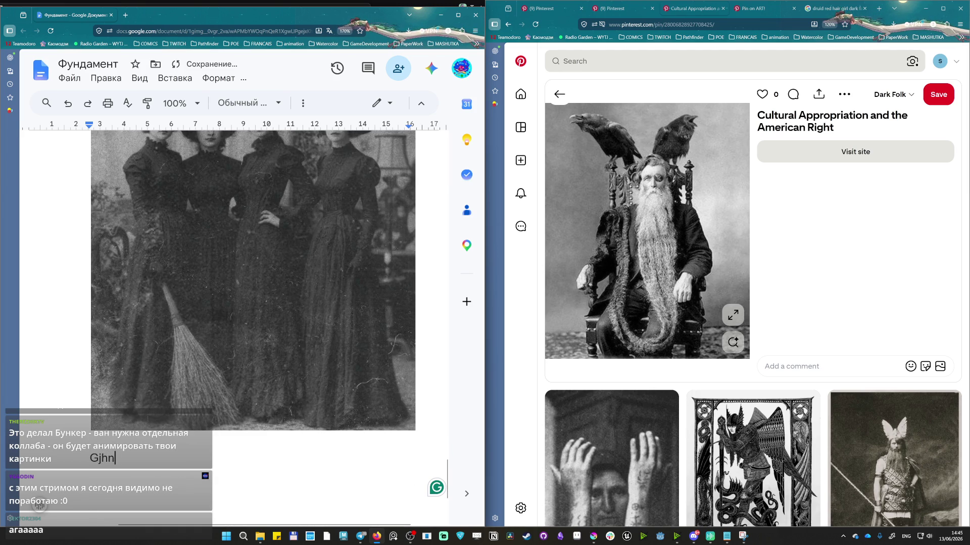
key("alt+shift")
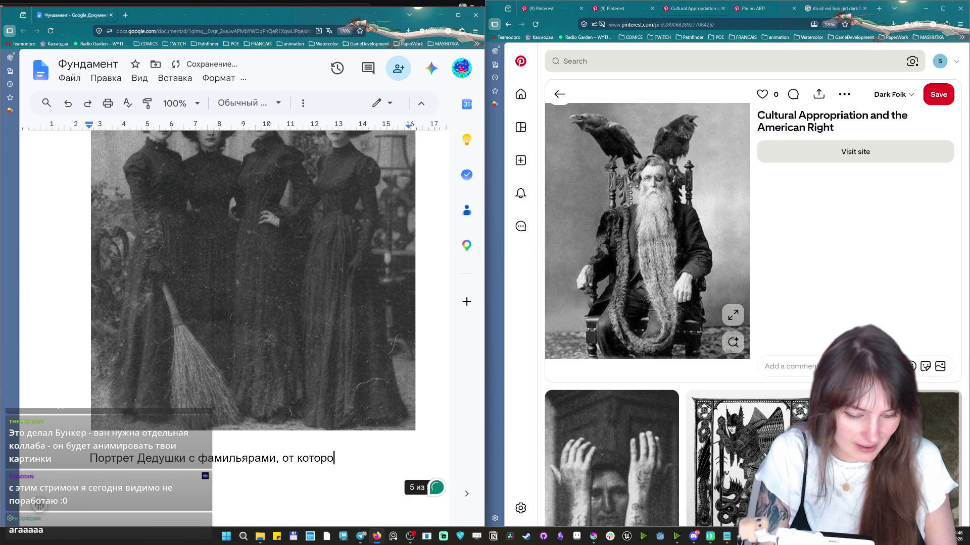
type("го мы получи")
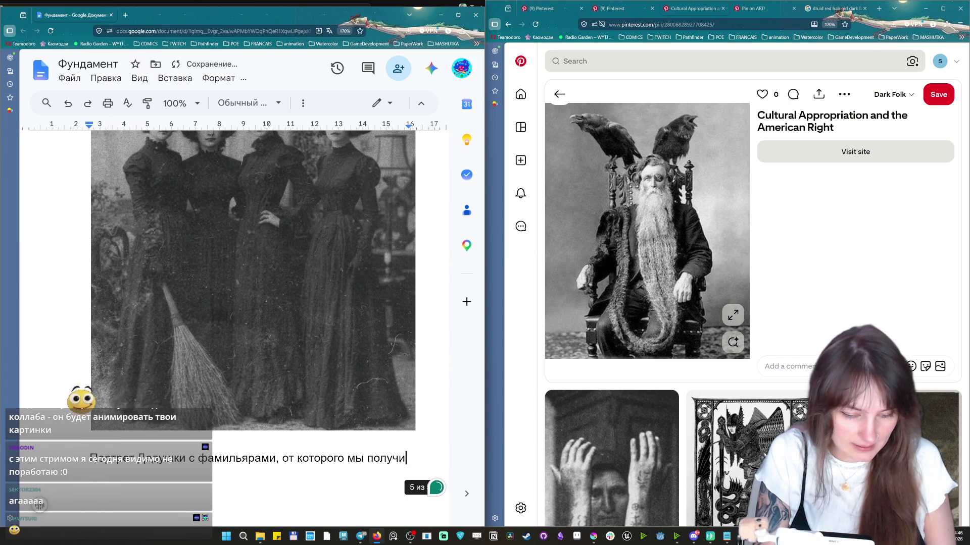
type("ли наследство")
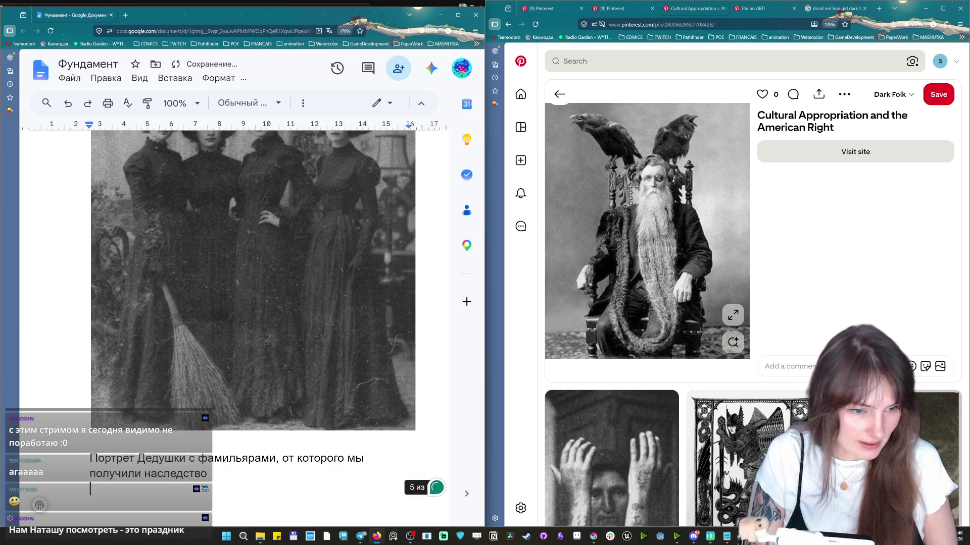
Paste the bearded man with ravens photo under the Grandfather's portrait caption and move the caption onto its page.
key("ctrl+v")
scroll(290, 395, "up", 3)
scroll(289, 394, "up", 1)
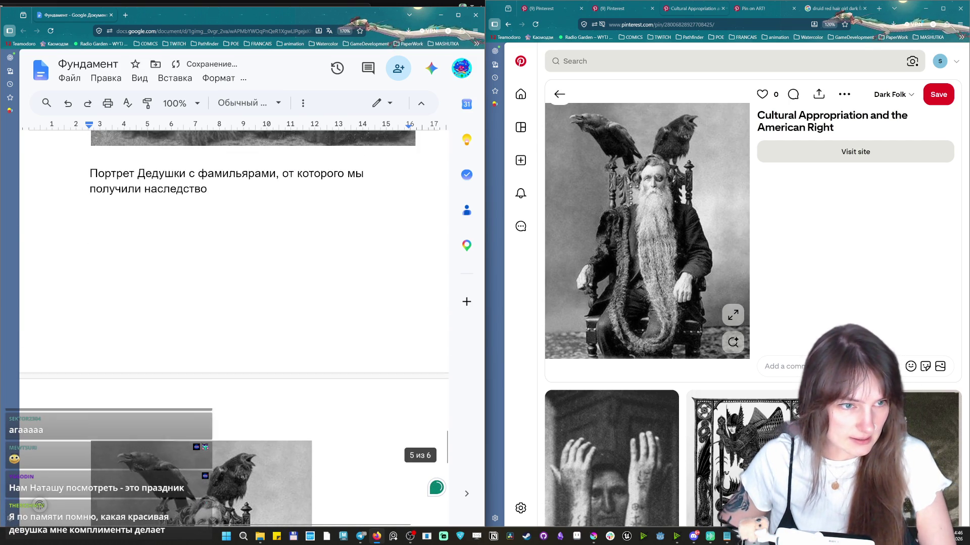
key("Return")
key("Return")
key("Return")
key("Return")
key("Return")
key("Return")
key("Return")
key("Return")
key("Return")
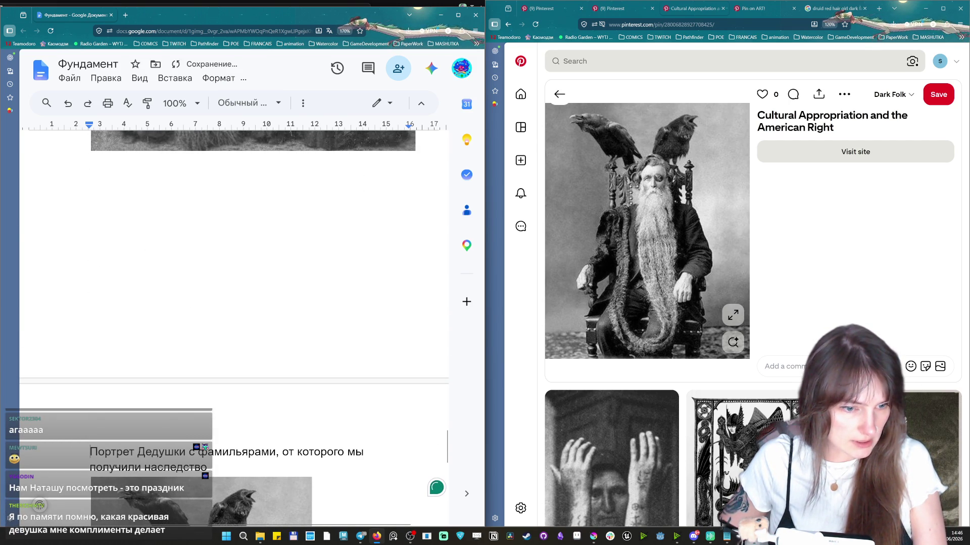
scroll(448, 455, "up", 5)
scroll(447, 455, "down", 5)
scroll(447, 477, "down", 4)
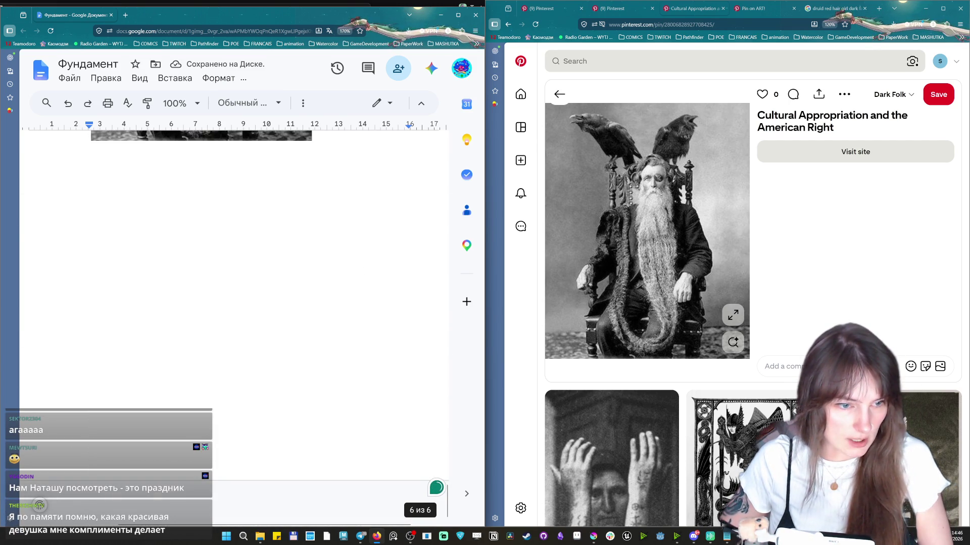
left_click(201, 134)
scroll(201, 303, "up", 4)
left_click(313, 439)
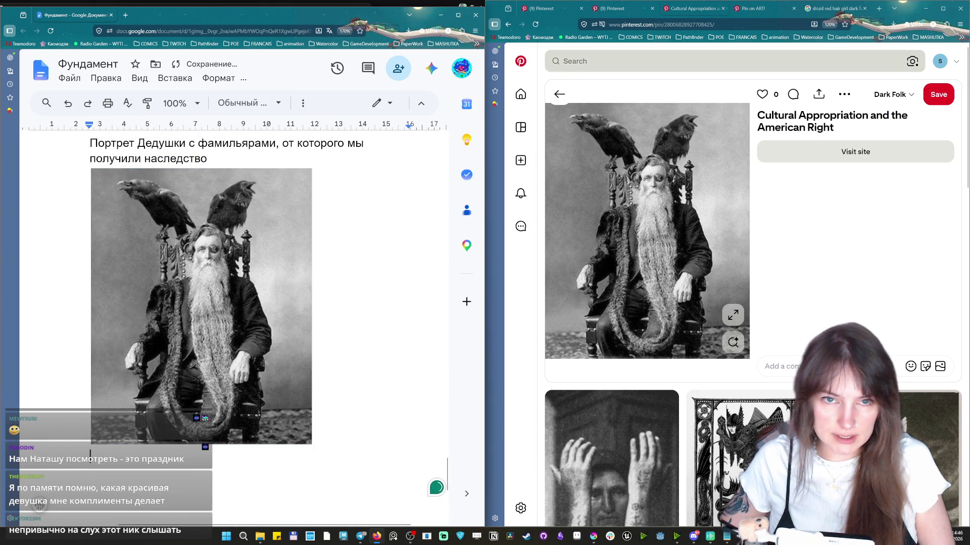
left_click(682, 61)
type("щд")
Search Pinterest for 'Old photo retro animals', browse the results and reopen the query for editing.
key("BackSpace")
key("BackSpace")
type("Old photo retro animals")
key("Return")
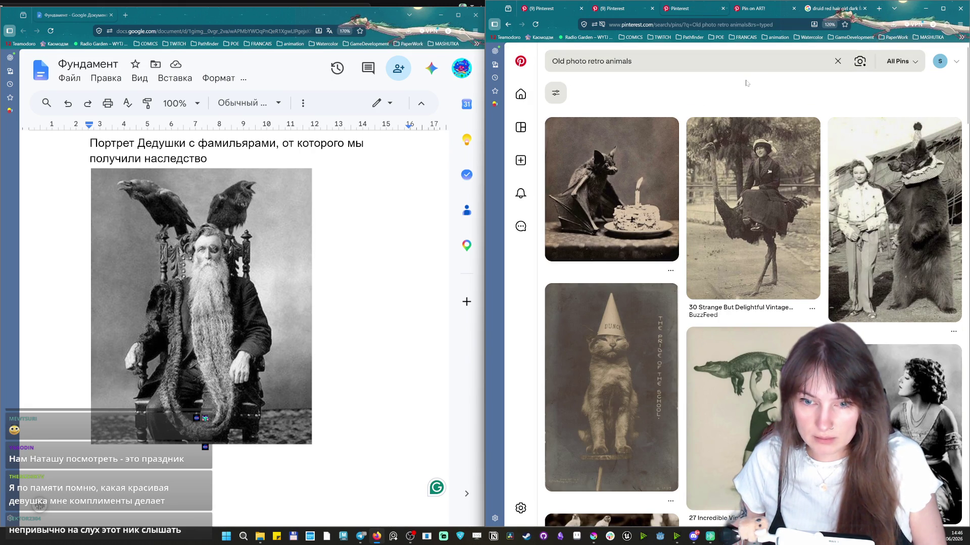
scroll(732, 364, "down", 3)
scroll(733, 364, "down", 2)
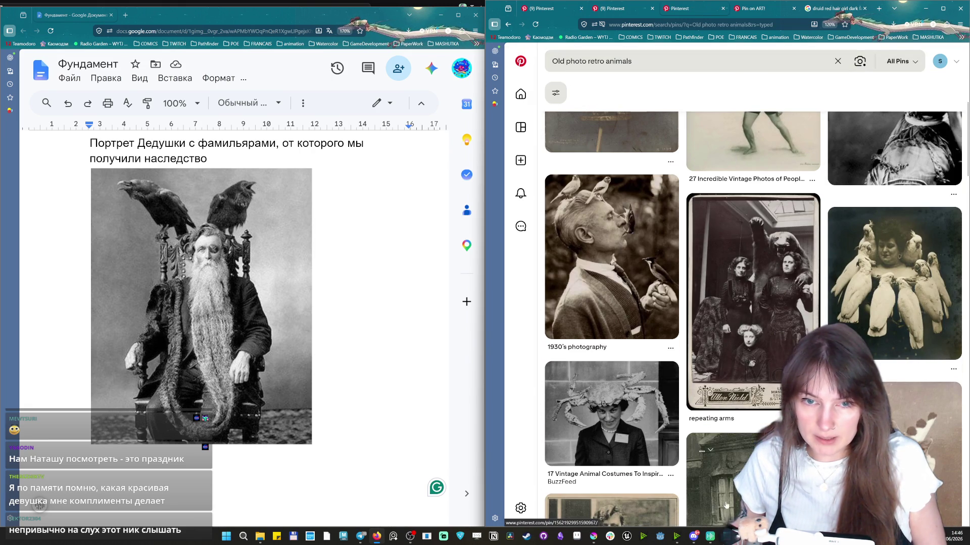
scroll(733, 364, "down", 2)
scroll(720, 348, "down", 3)
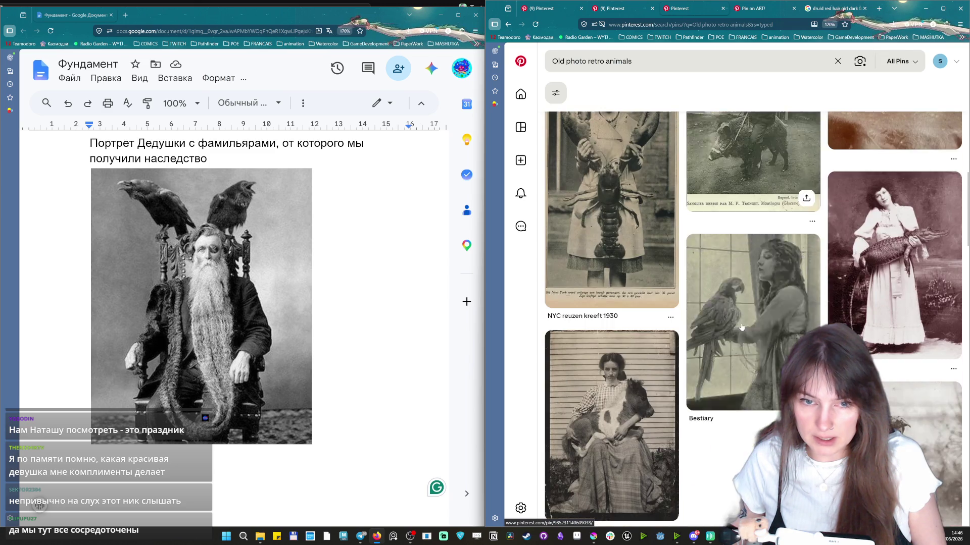
scroll(718, 347, "down", 2)
scroll(716, 348, "down", 2)
scroll(712, 346, "down", 2)
scroll(708, 346, "down", 2)
scroll(709, 346, "up", 3)
scroll(723, 326, "down", 5)
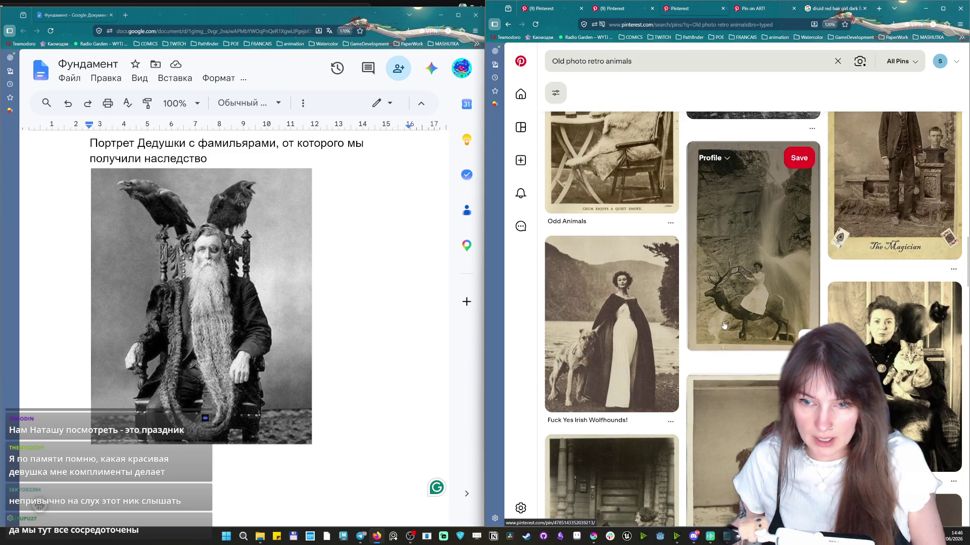
scroll(723, 326, "down", 2)
scroll(719, 329, "down", 2)
scroll(716, 332, "down", 2)
scroll(707, 329, "down", 2)
scroll(703, 327, "down", 2)
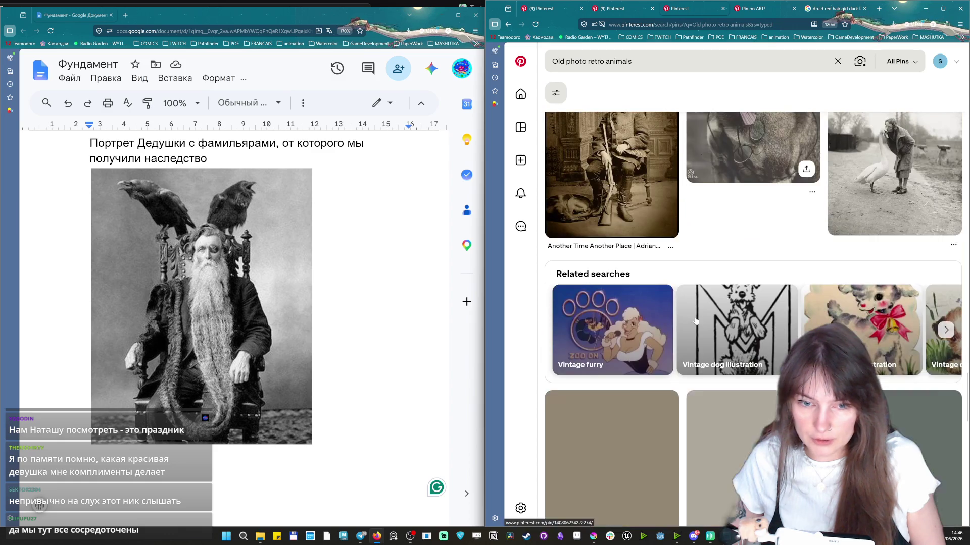
scroll(695, 323, "down", 2)
scroll(693, 322, "down", 3)
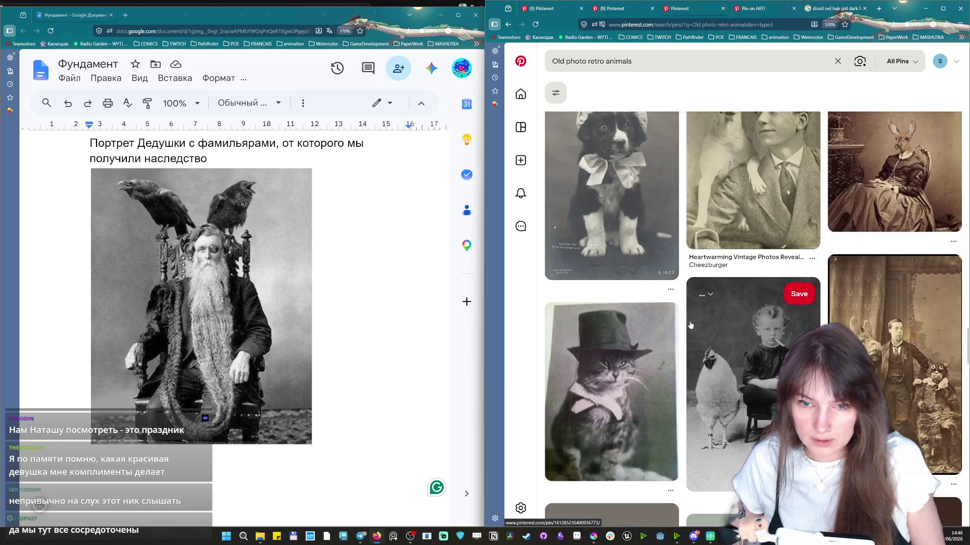
scroll(689, 328, "down", 3)
scroll(688, 328, "down", 3)
scroll(688, 329, "down", 3)
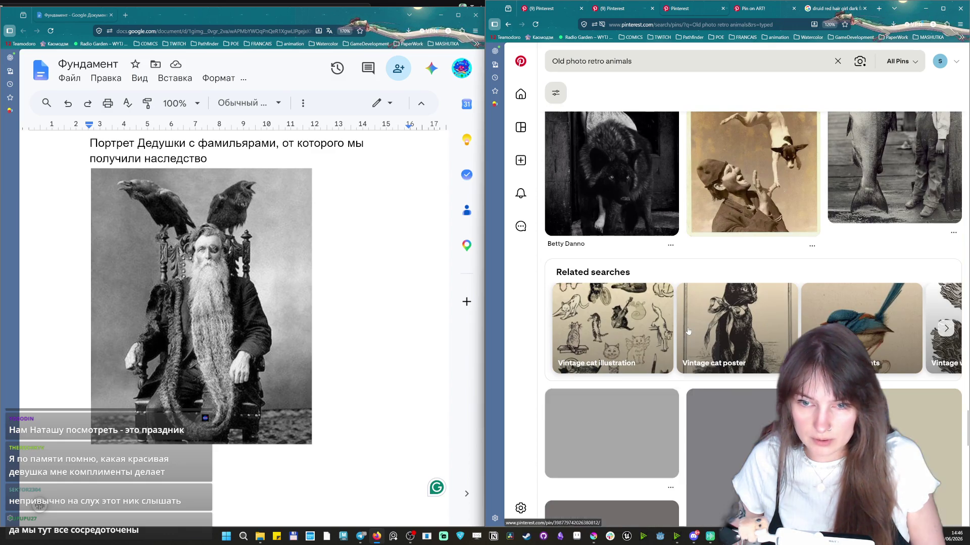
scroll(688, 331, "down", 2)
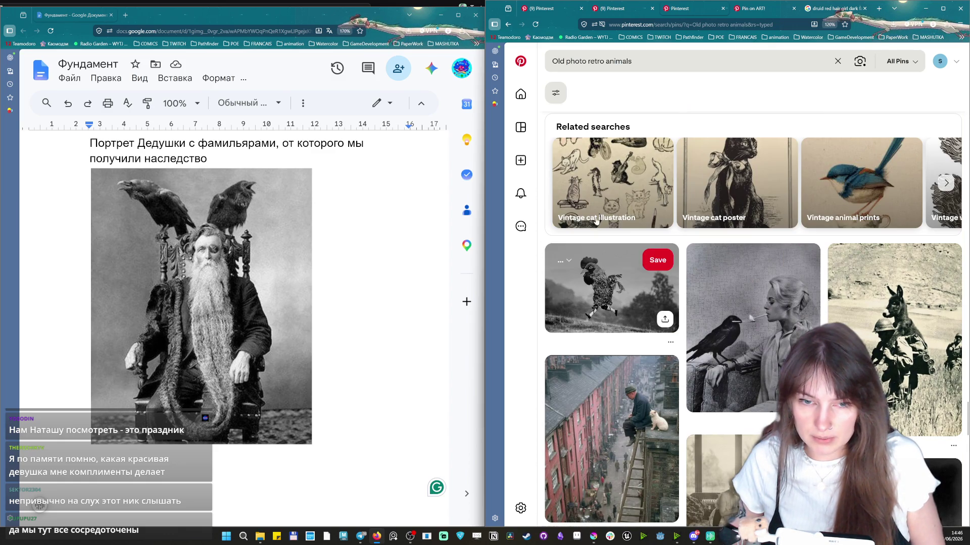
scroll(626, 191, "down", 3)
scroll(625, 190, "down", 4)
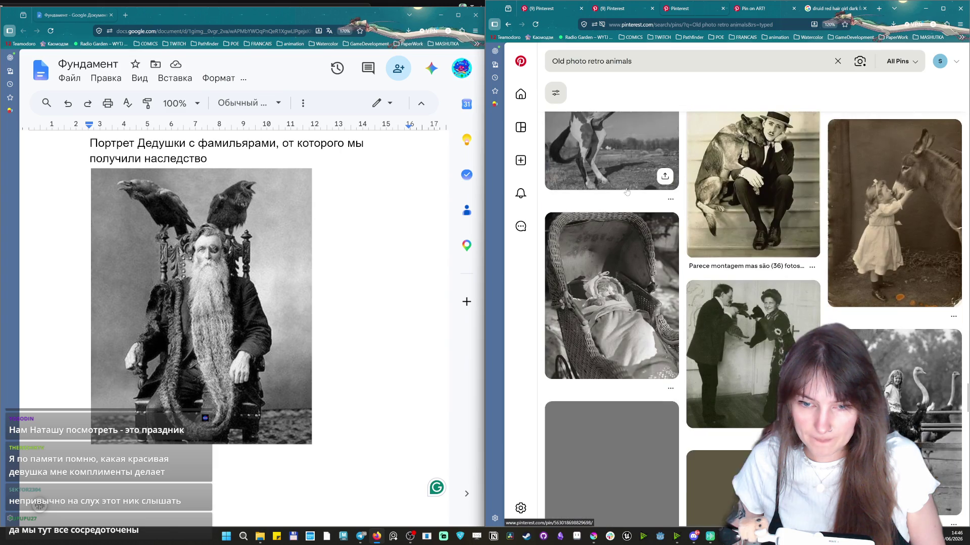
left_click(681, 61)
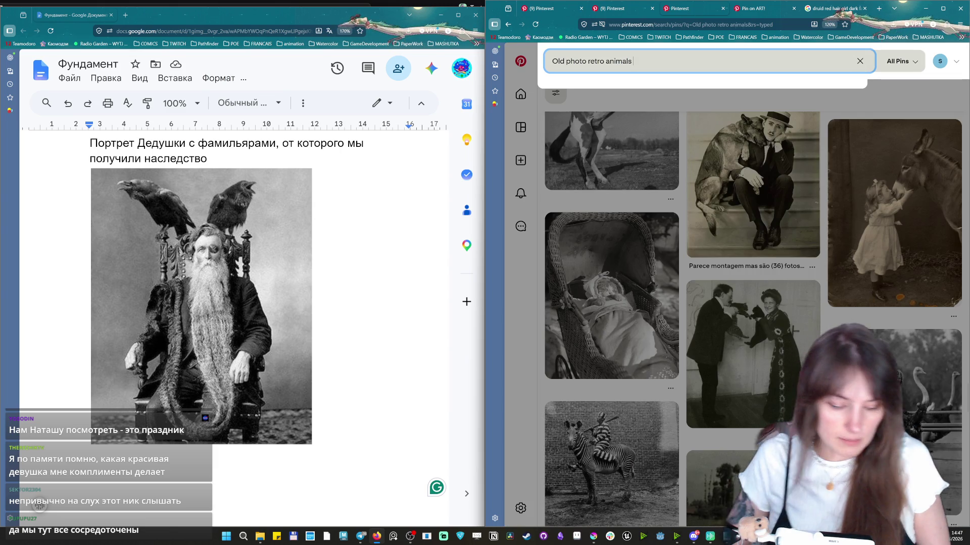
type("dancing")
Search 'Old photo retro animals dancing', view the black cats pin, then open the cats playing music pin.
key("Return")
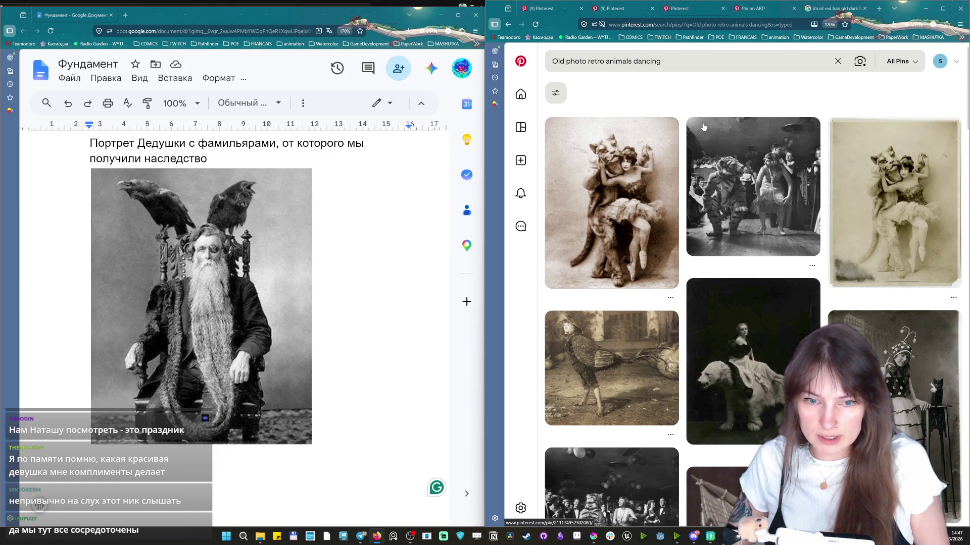
scroll(699, 145, "down", 3)
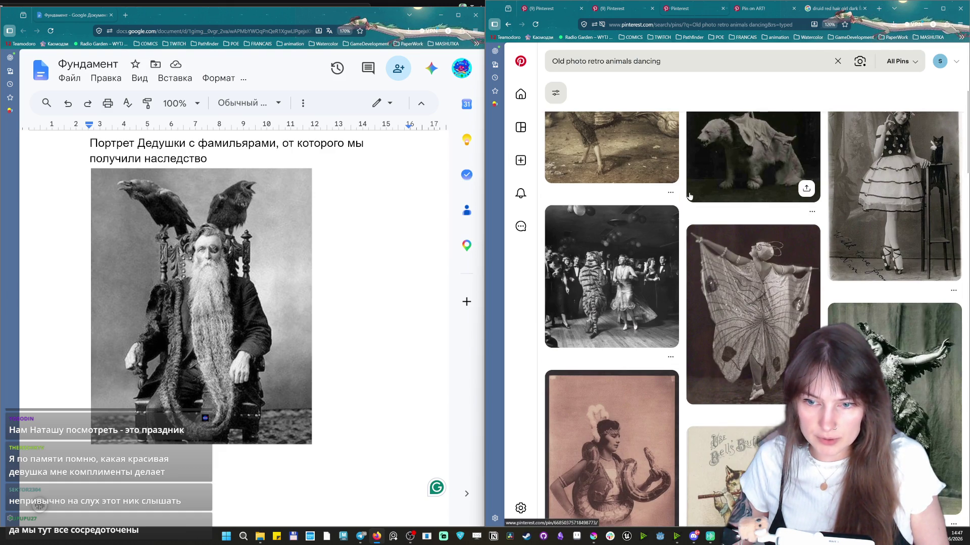
scroll(689, 195, "down", 3)
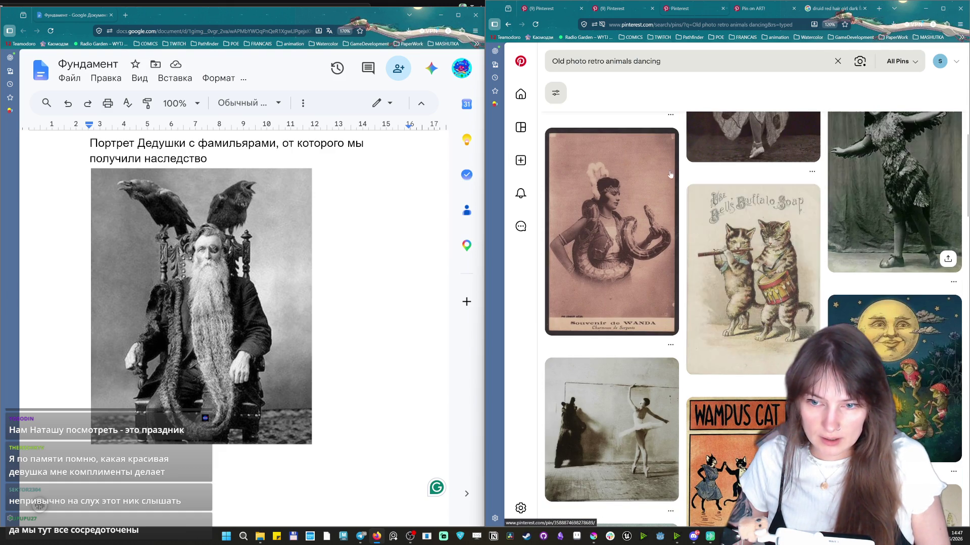
scroll(750, 212, "down", 3)
scroll(680, 240, "down", 3)
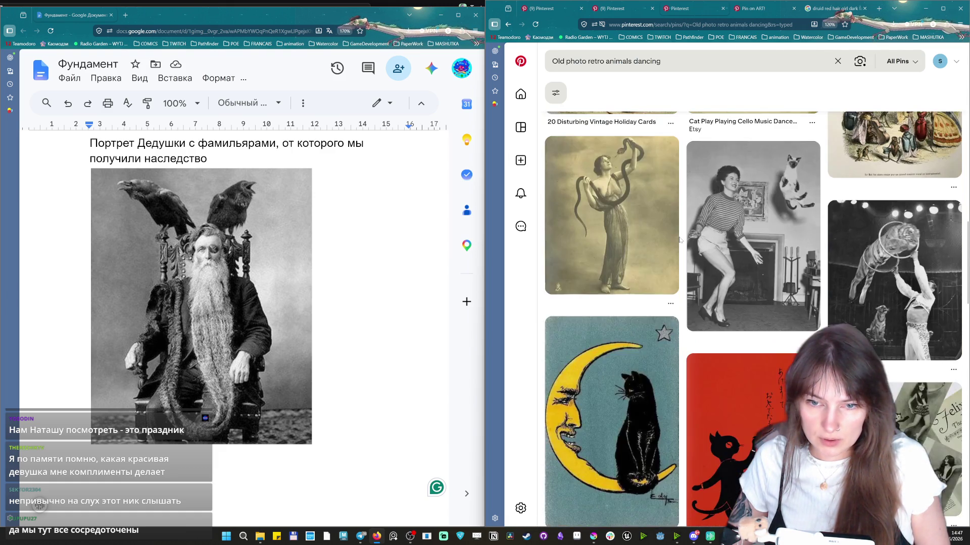
scroll(680, 240, "down", 3)
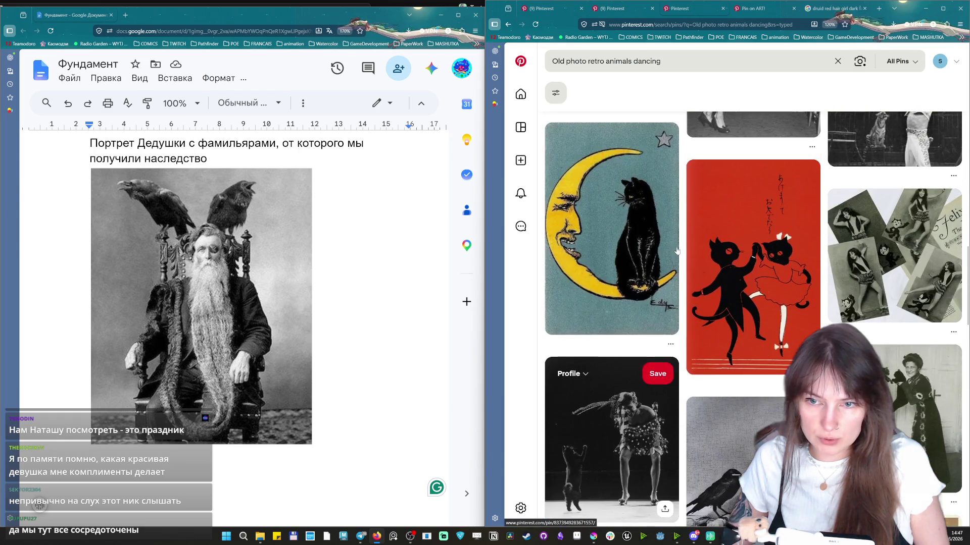
scroll(677, 252, "down", 4)
scroll(675, 252, "down", 3)
scroll(674, 255, "down", 3)
scroll(672, 259, "down", 2)
scroll(682, 274, "down", 3)
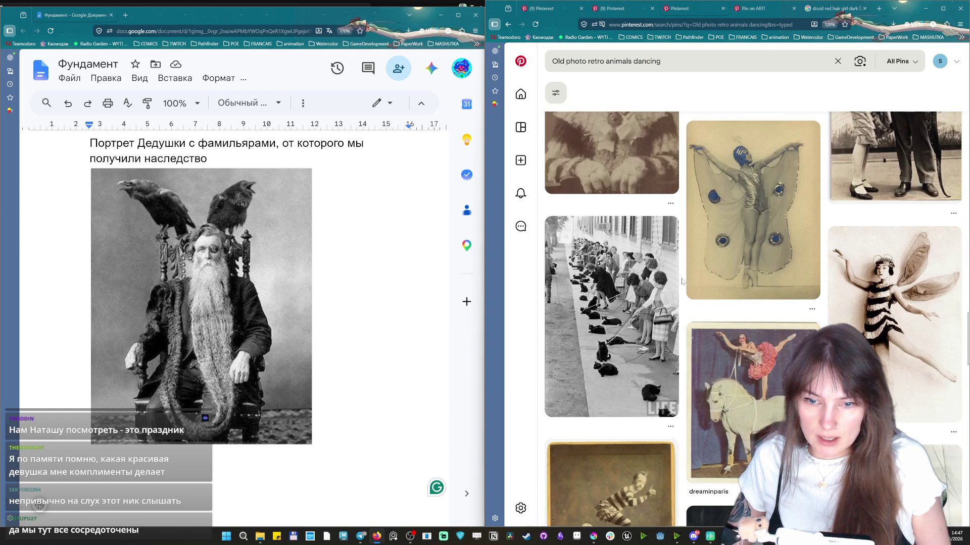
scroll(615, 180, "down", 2)
left_click(615, 180)
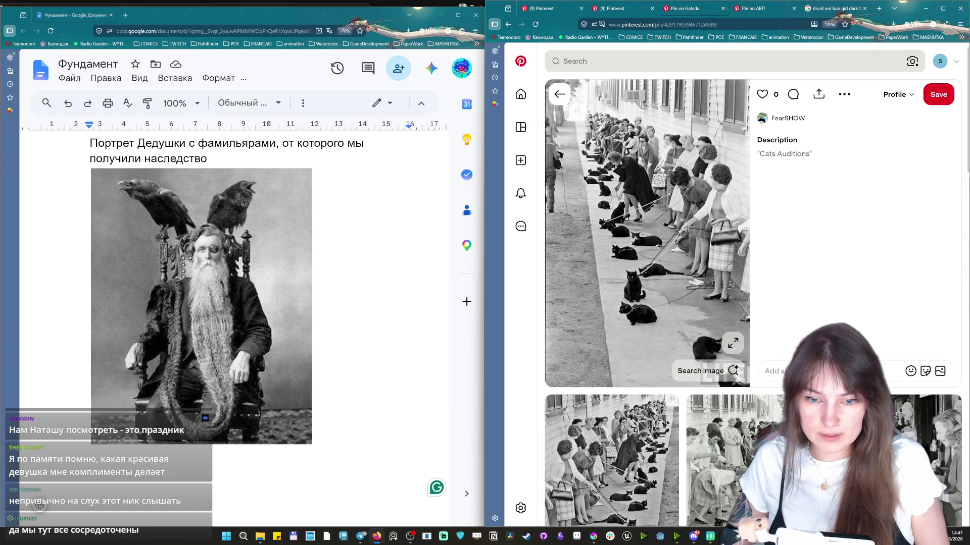
scroll(661, 171, "down", 2)
scroll(660, 172, "down", 3)
scroll(661, 171, "down", 3)
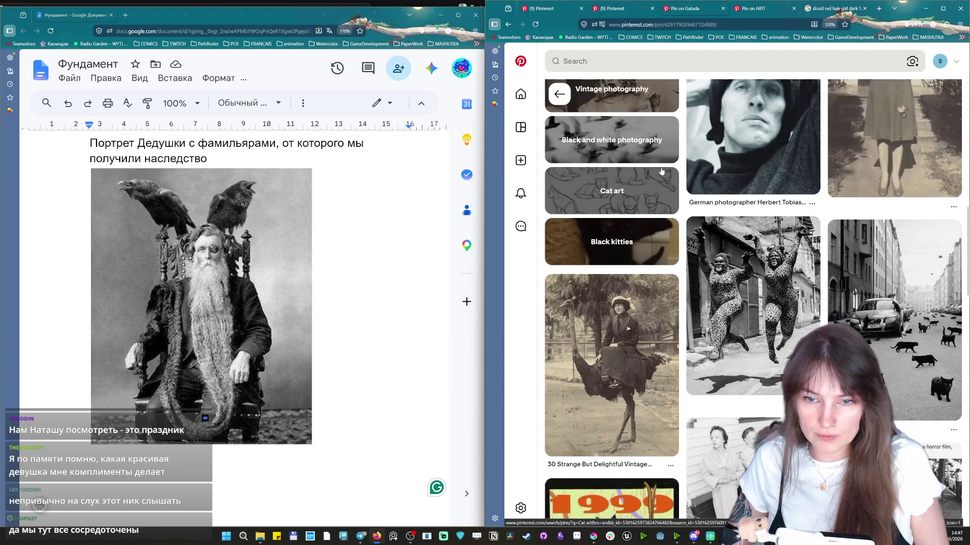
scroll(661, 172, "down", 3)
scroll(674, 281, "down", 3)
scroll(675, 282, "down", 3)
scroll(675, 282, "down", 3)
scroll(674, 282, "down", 3)
scroll(621, 379, "down", 3)
scroll(598, 448, "down", 2)
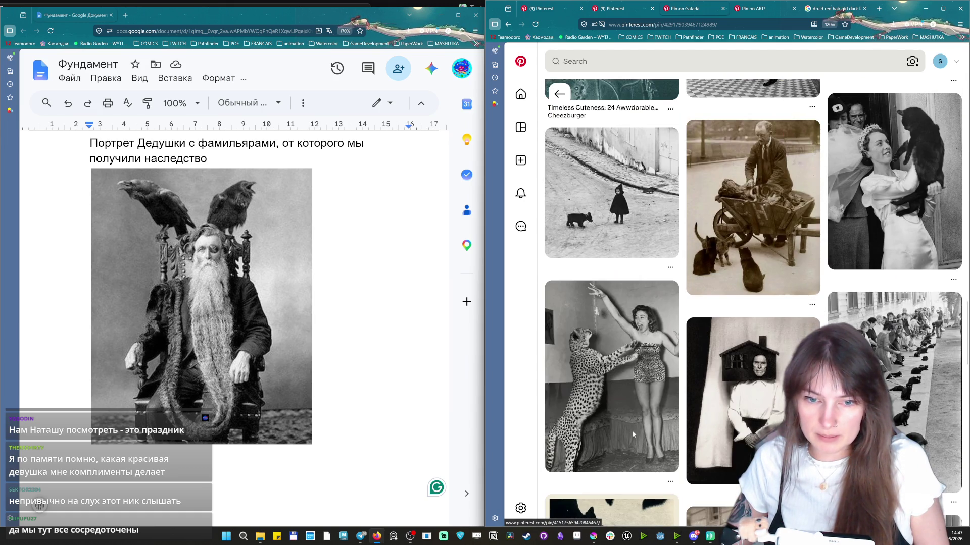
scroll(597, 448, "down", 3)
scroll(659, 413, "down", 3)
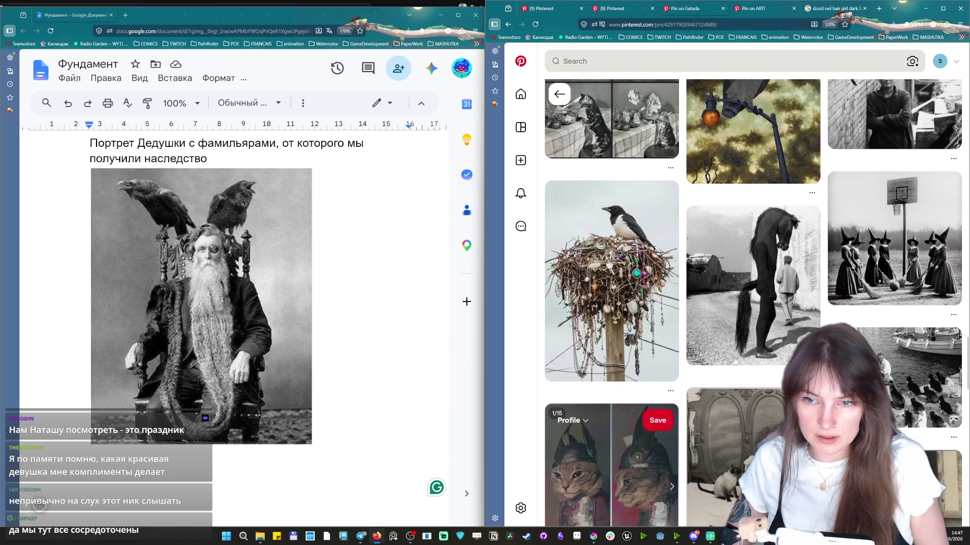
scroll(666, 408, "down", 3)
scroll(660, 391, "down", 3)
scroll(658, 386, "down", 3)
scroll(657, 387, "down", 3)
scroll(657, 387, "down", 3)
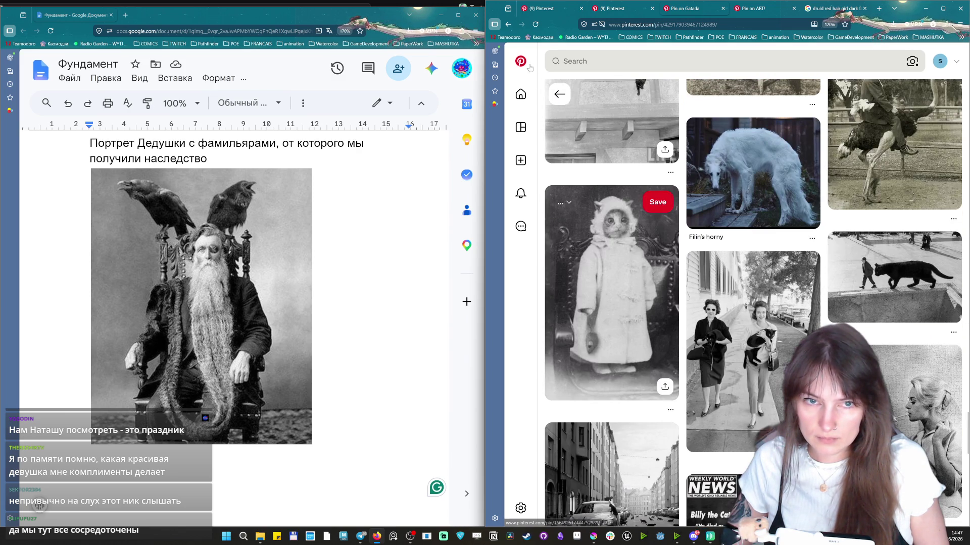
left_click(508, 26)
scroll(746, 197, "down", 3)
scroll(746, 197, "down", 3)
scroll(769, 347, "down", 3)
scroll(769, 347, "up", 3)
scroll(768, 347, "down", 3)
scroll(768, 347, "down", 3)
scroll(765, 347, "up", 3)
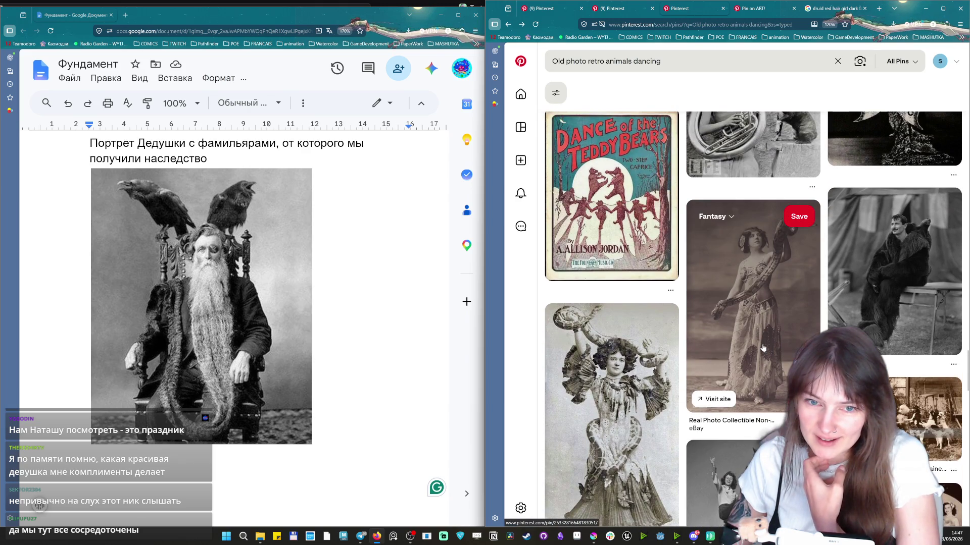
scroll(814, 266, "down", 3)
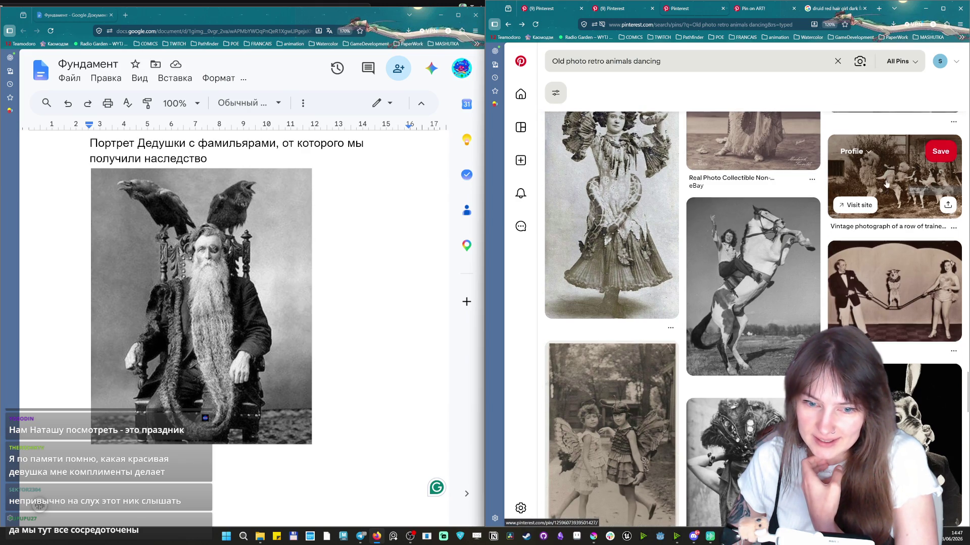
scroll(886, 183, "down", 3)
scroll(879, 194, "down", 5)
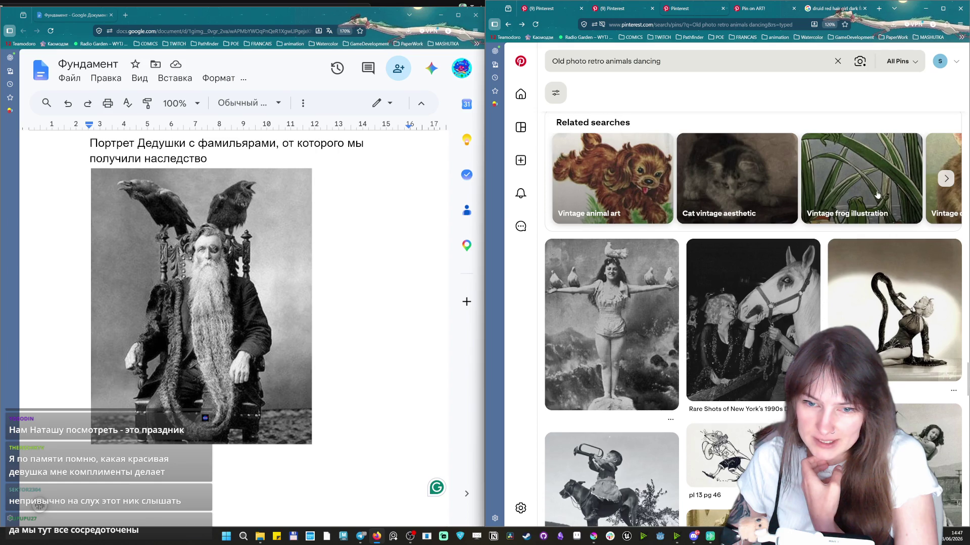
scroll(879, 194, "down", 4)
scroll(828, 286, "down", 2)
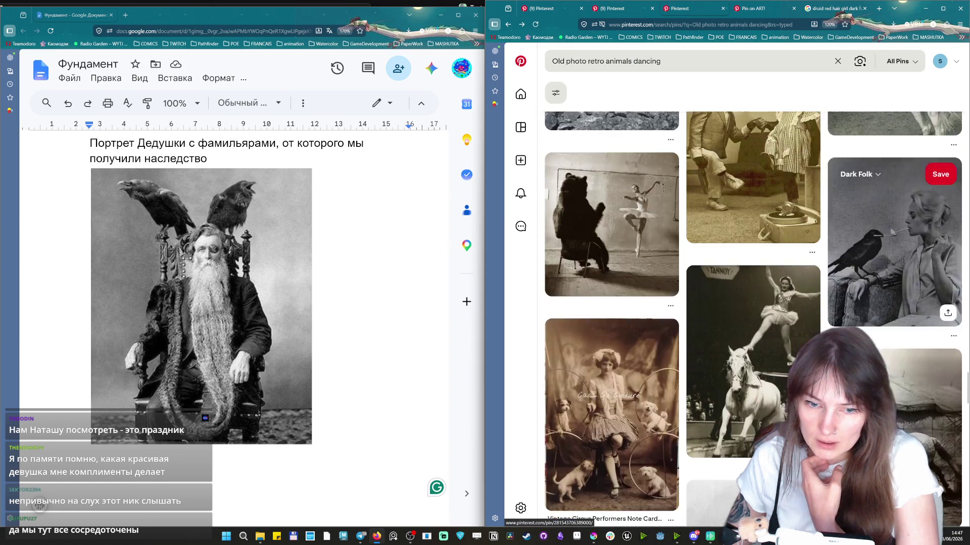
scroll(828, 287, "down", 3)
scroll(758, 330, "down", 5)
scroll(757, 331, "down", 5)
scroll(758, 331, "down", 5)
scroll(758, 332, "down", 5)
scroll(757, 331, "down", 5)
scroll(757, 331, "down", 5)
scroll(758, 331, "down", 5)
scroll(758, 331, "down", 5)
scroll(766, 172, "down", 5)
scroll(766, 173, "down", 5)
scroll(766, 173, "down", 5)
scroll(765, 173, "down", 5)
scroll(765, 173, "up", 1)
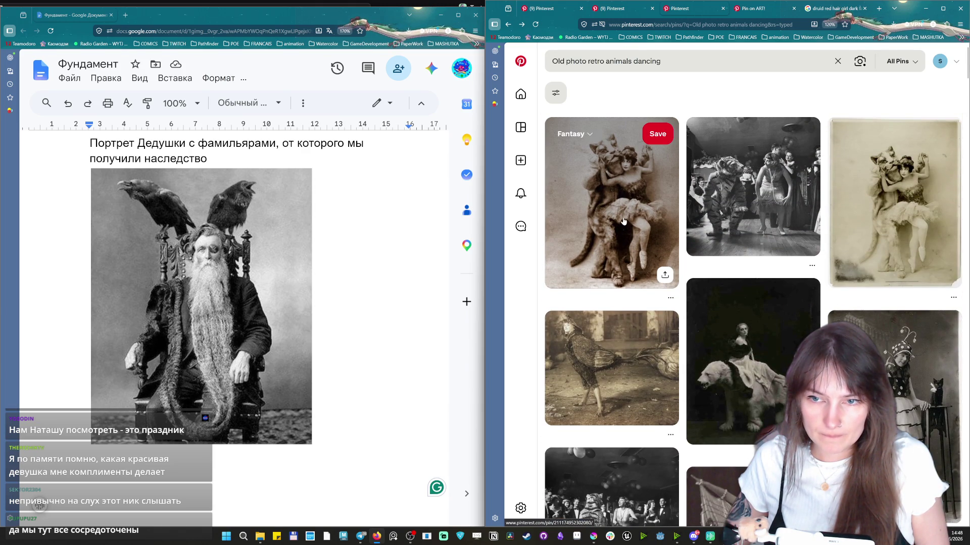
scroll(623, 223, "down", 5)
scroll(644, 227, "down", 5)
scroll(675, 235, "down", 5)
scroll(707, 241, "down", 5)
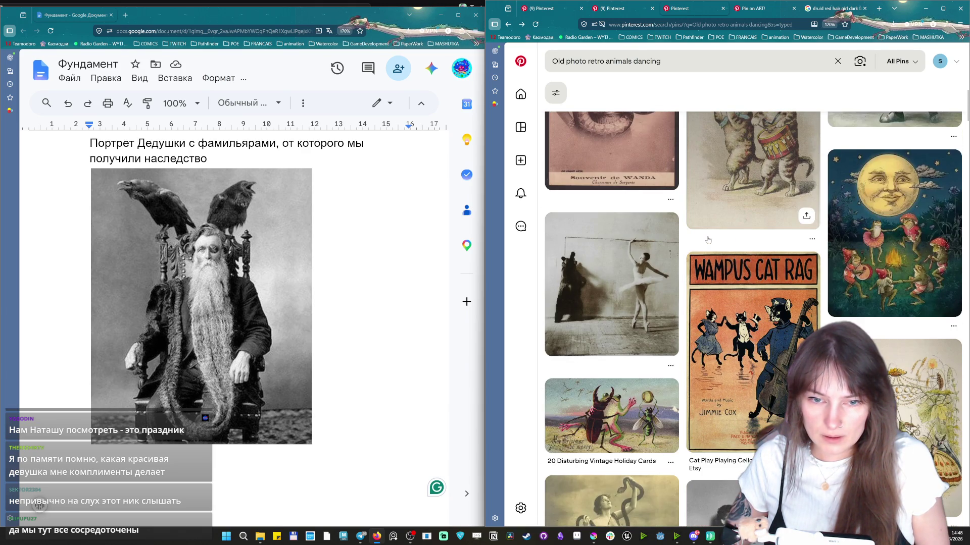
scroll(708, 240, "up", 1)
left_click(758, 207)
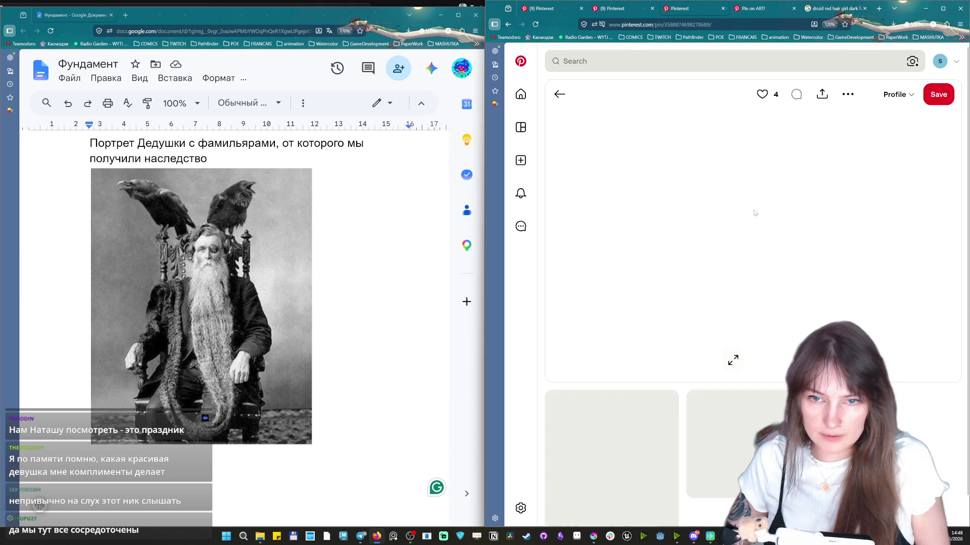
Browse related pins, opening the three cats with instruments pin and the cat-family photo pin.
right_click(678, 210)
scroll(227, 304, "down", 3)
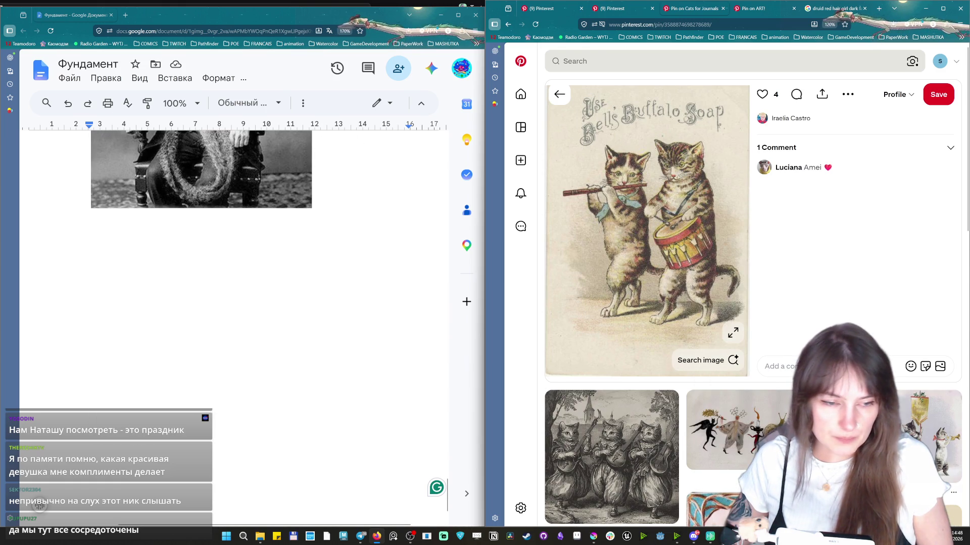
left_click(228, 220)
scroll(768, 335, "down", 4)
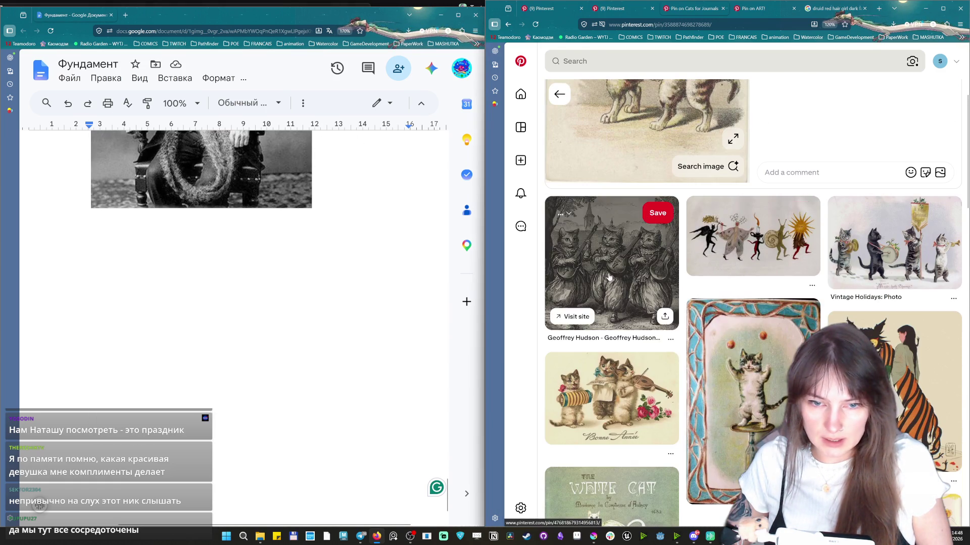
left_click(628, 251)
scroll(742, 227, "down", 2)
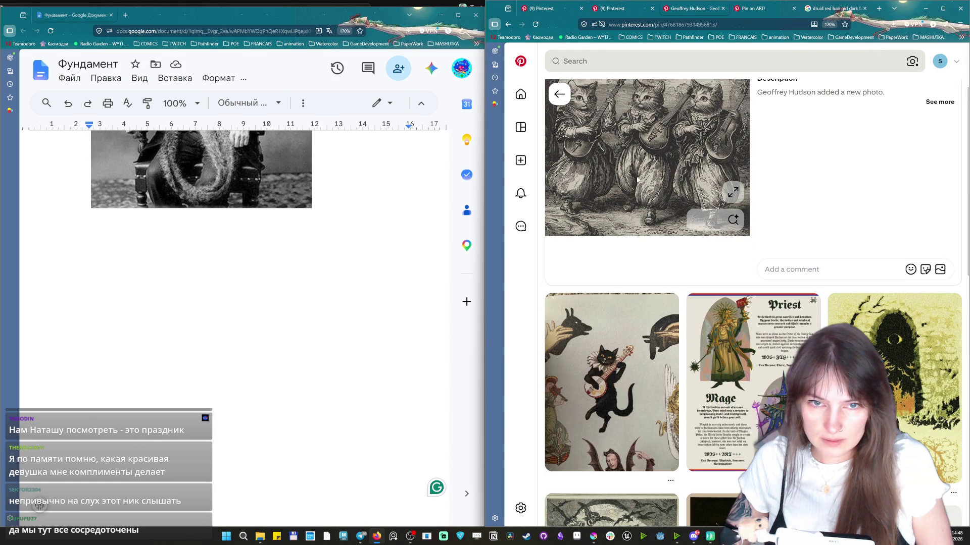
scroll(641, 180, "down", 3)
scroll(641, 179, "down", 3)
scroll(640, 181, "down", 2)
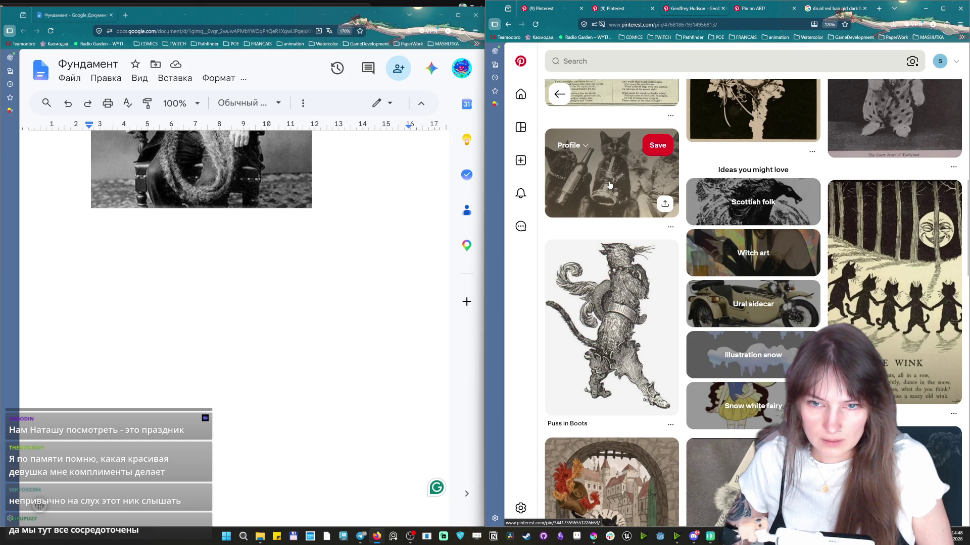
scroll(610, 184, "down", 3)
scroll(610, 185, "down", 3)
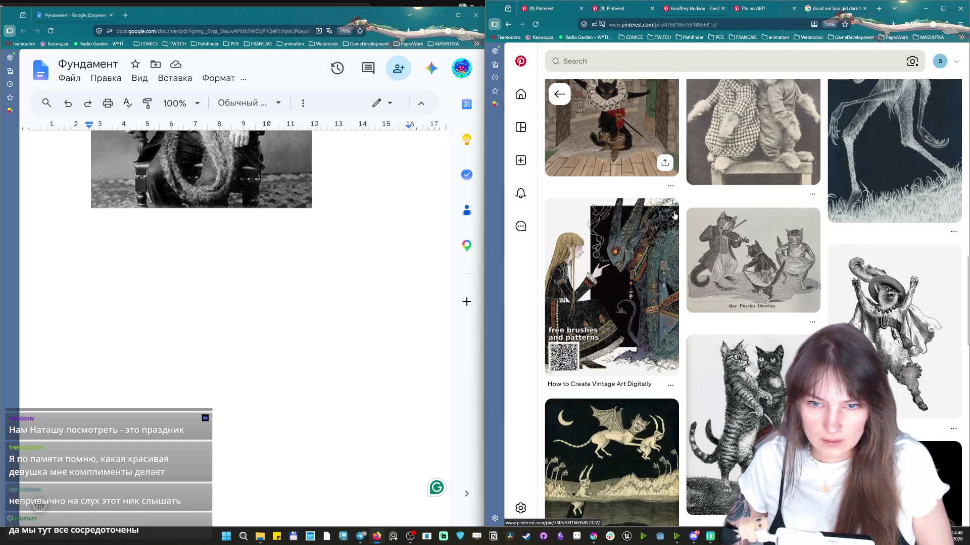
scroll(764, 278, "down", 3)
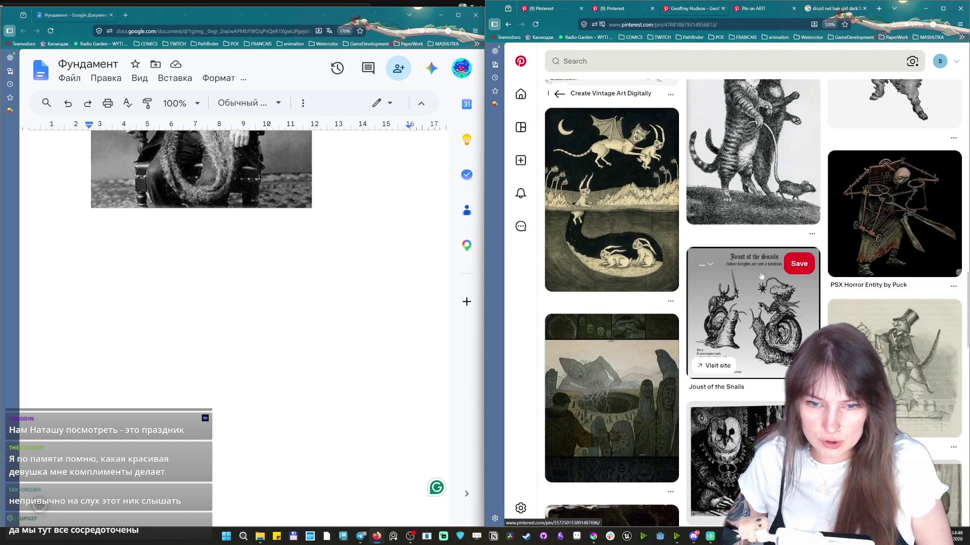
scroll(761, 276, "down", 2)
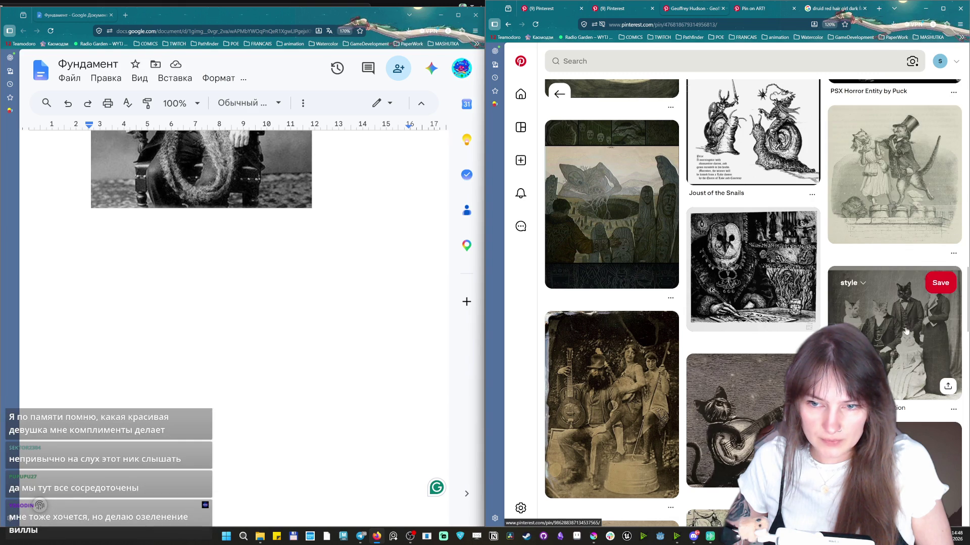
left_click(849, 319)
right_click(648, 206)
key("Escape")
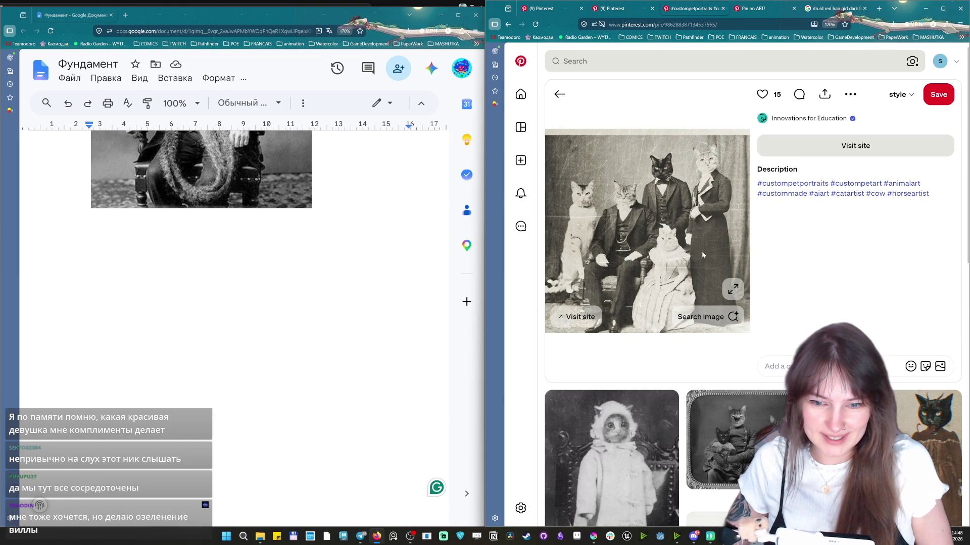
scroll(758, 252, "down", 1)
Go back to the three cat musicians pin, copy its image and place the cursor below the last doc image.
left_click(447, 493)
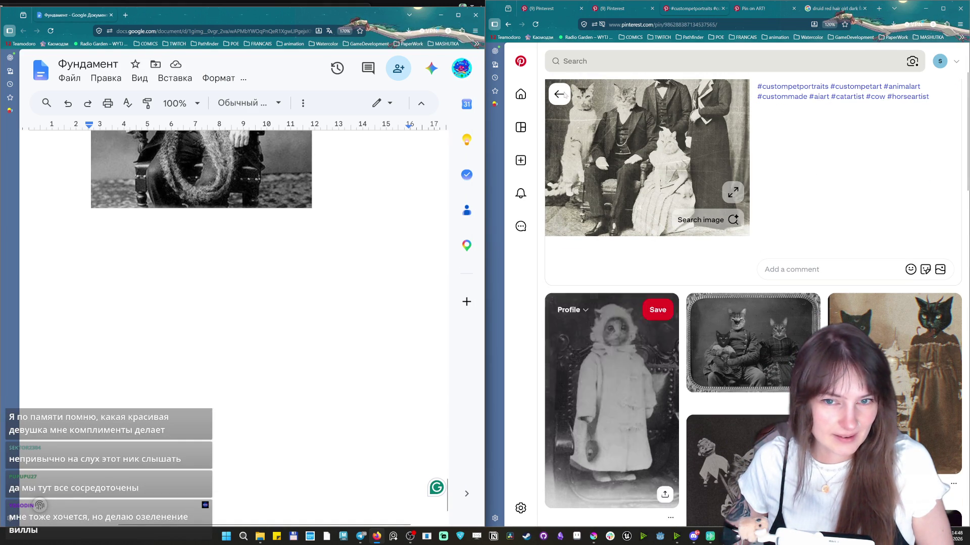
left_click(508, 23)
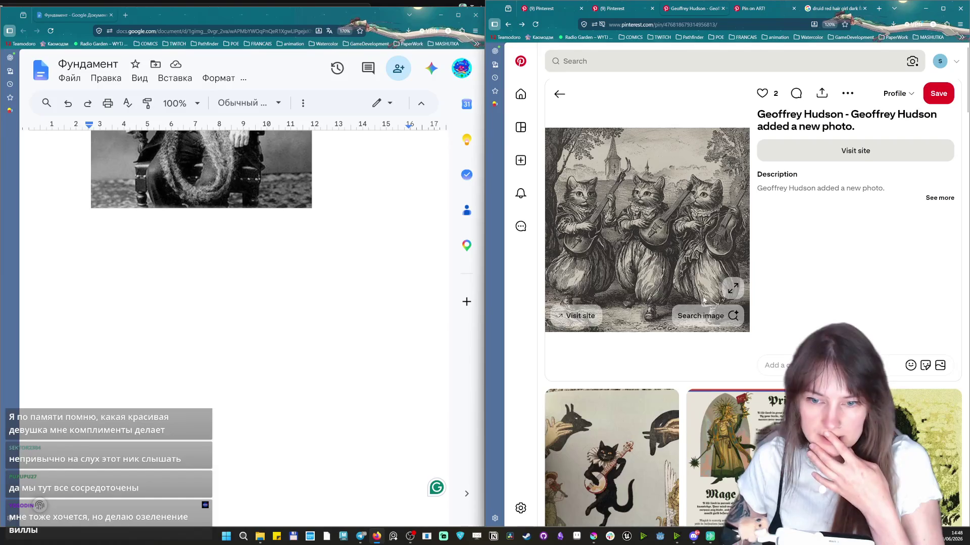
scroll(702, 300, "down", 4)
scroll(750, 341, "up", 2)
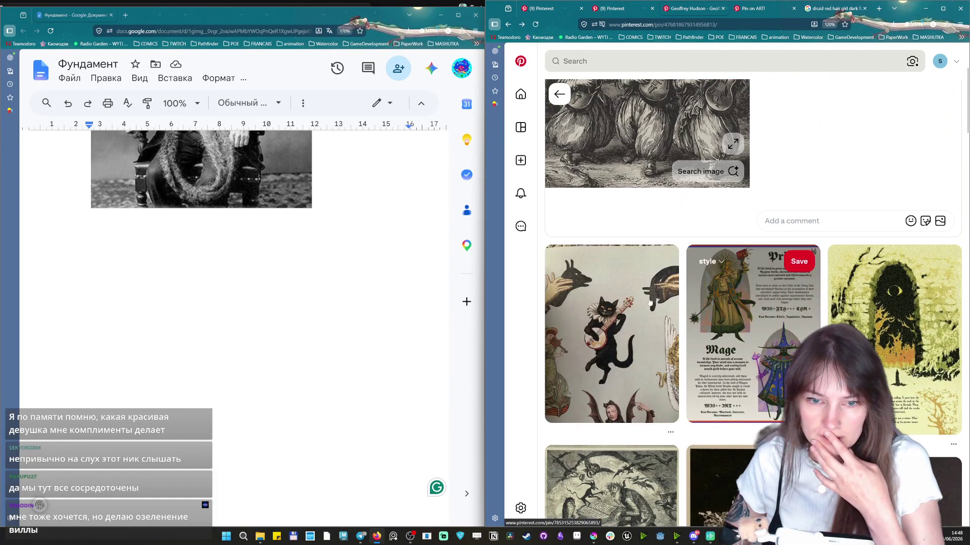
right_click(650, 130)
left_click(667, 157)
left_click(189, 218)
type("Familiars weekend")
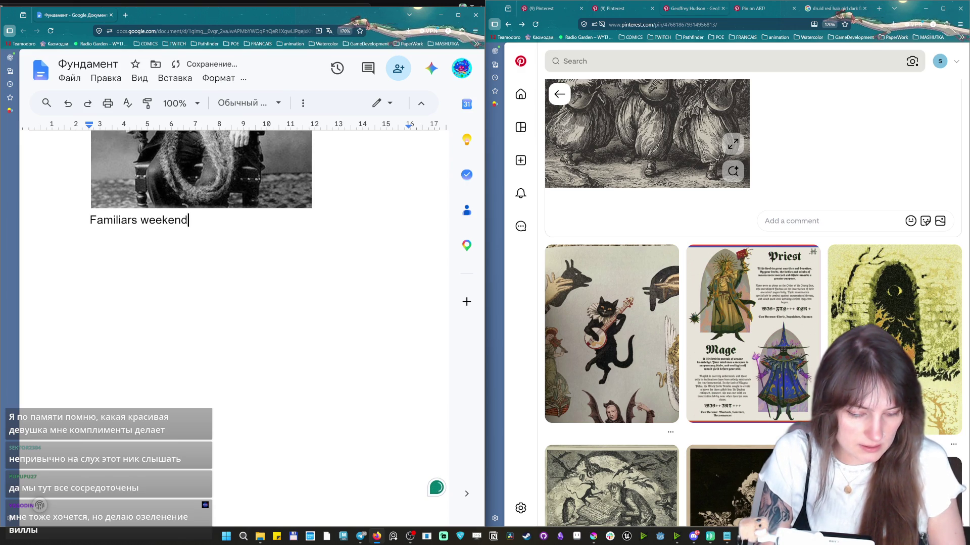
type("s together at the store")
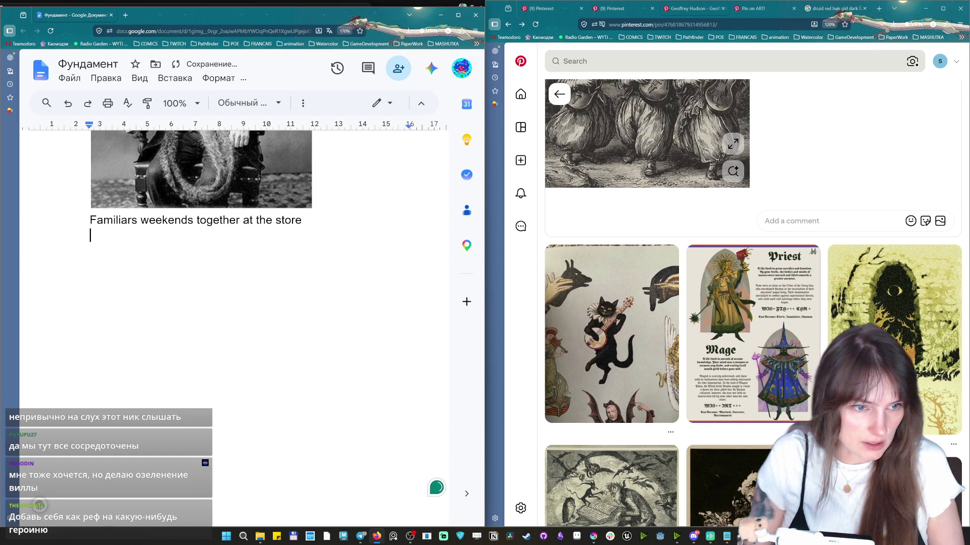
scroll(447, 420, "up", 5)
scroll(447, 420, "up", 5)
scroll(448, 421, "up", 5)
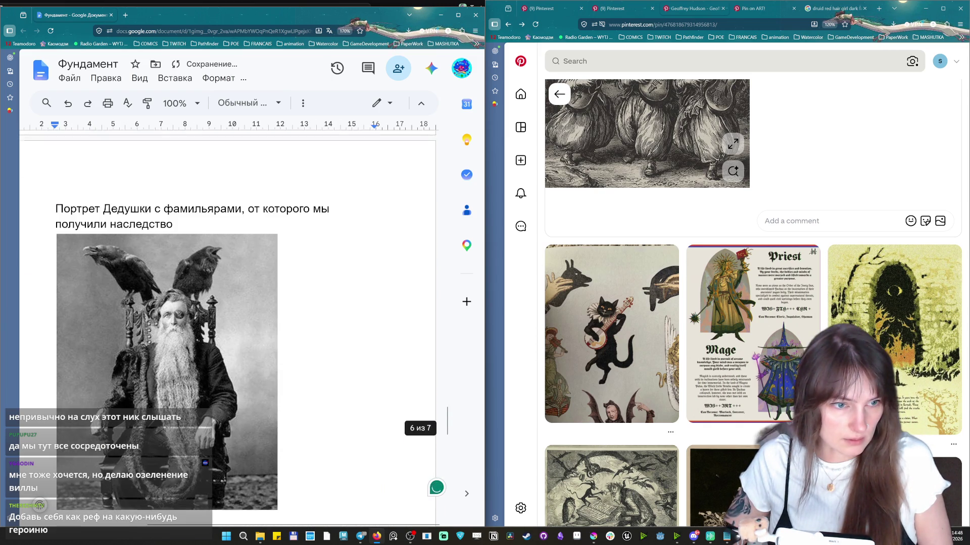
scroll(308, 354, "down", 5)
Replace the English caption with «Выходные и праздники, что фамильяры проводят вместе» above the cat musicians engraving.
key("ctrl+shift+Left")
key("ctrl+shift+Left")
key("ctrl+shift+Left")
key("ctrl+shift+Left")
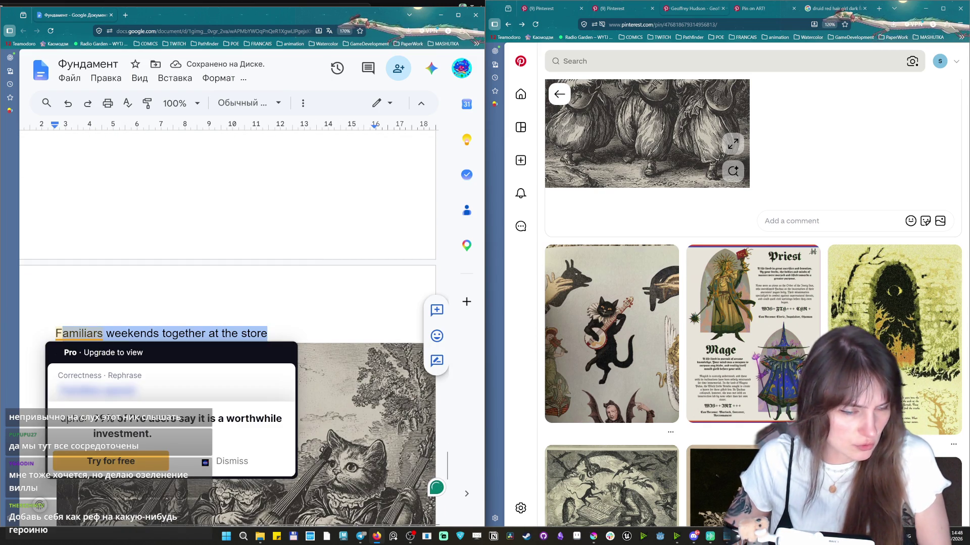
key("BackSpace")
type("Выходные и праздники, что фамильяры проводят вместе")
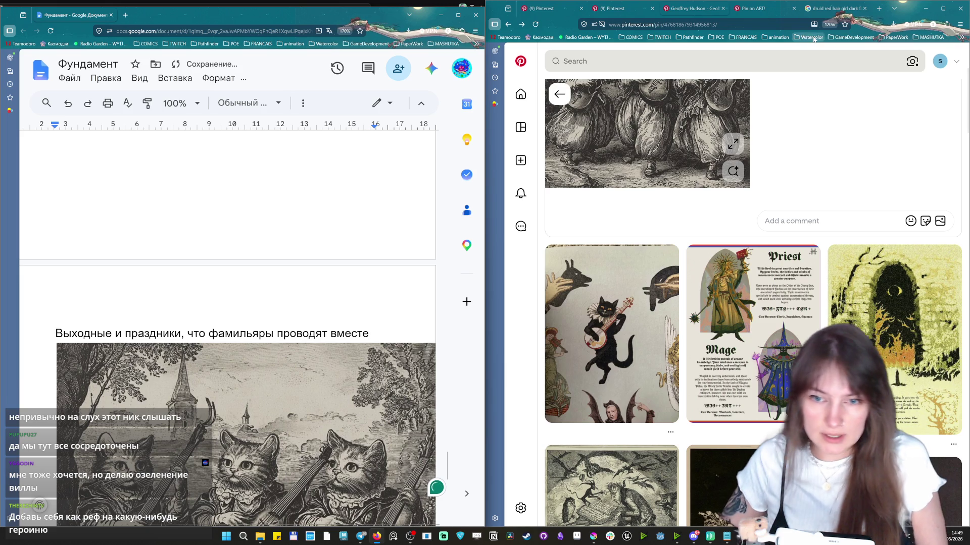
scroll(955, 116, "up", 2)
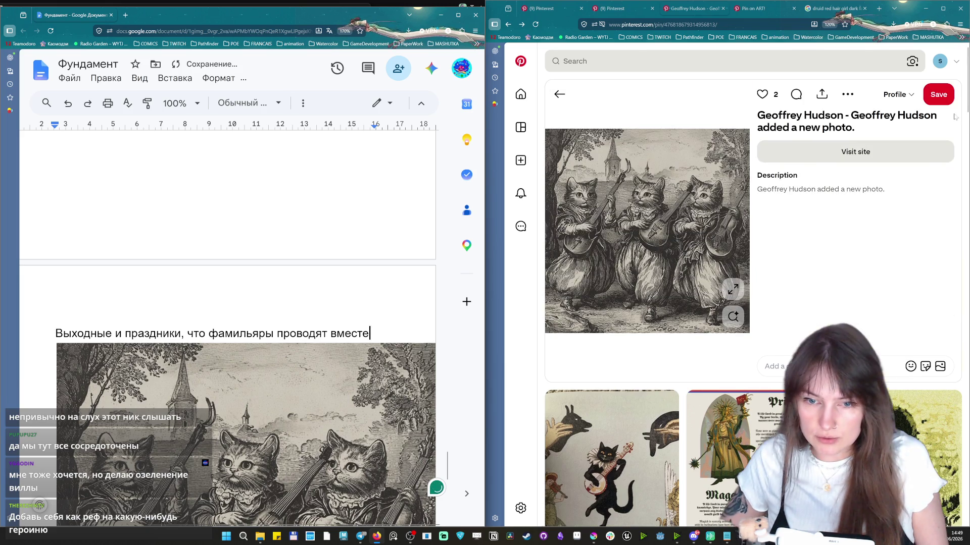
left_click(637, 61)
type("ol")
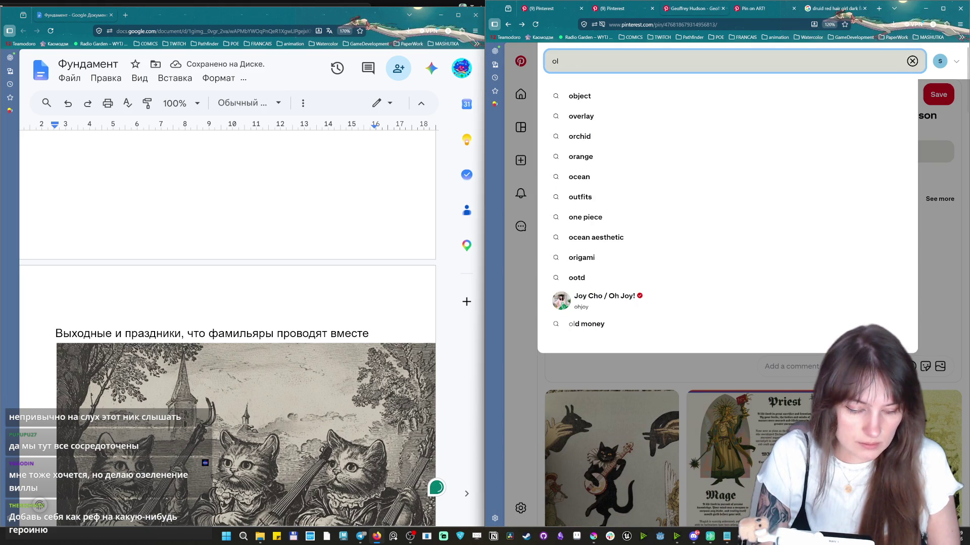
type("d")
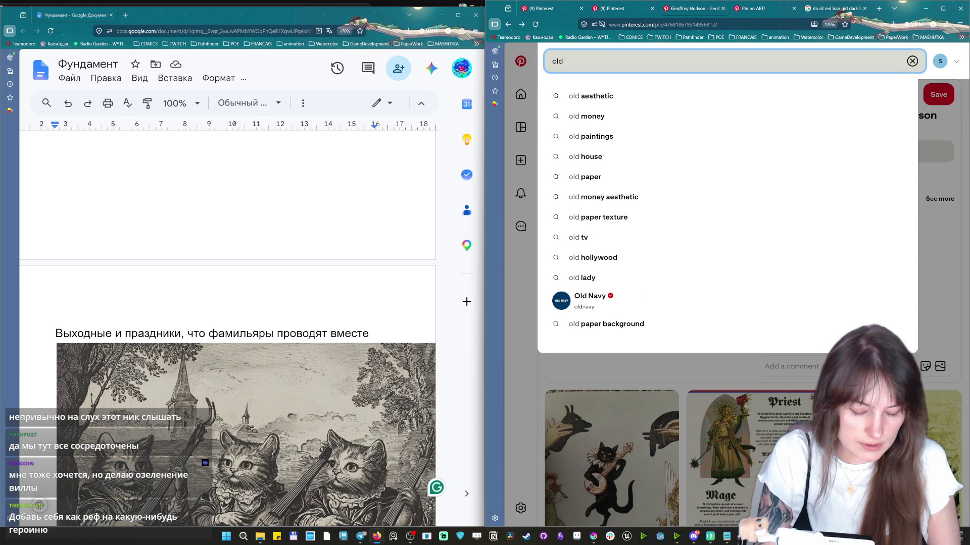
type(" shop with animals 18800")
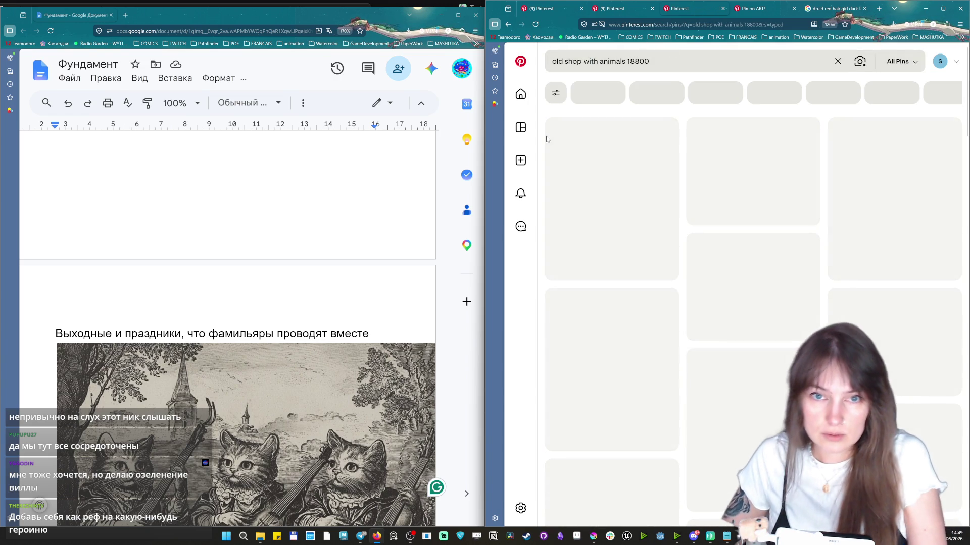
Search Pinterest for 'old shop with animals 1800', browse results, then trim the query back to 'old'.
left_click(645, 61)
key("BackSpace")
key("Return")
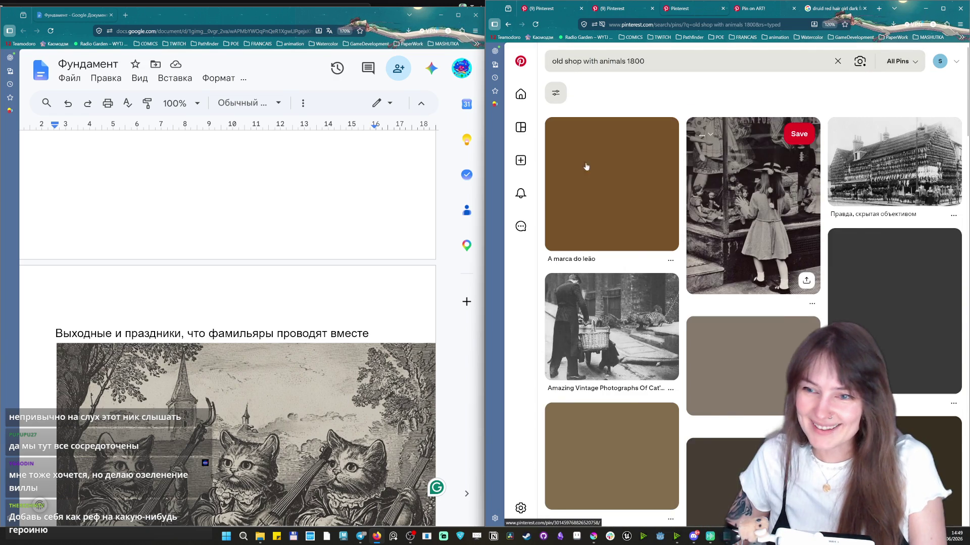
mouse_move(752, 204)
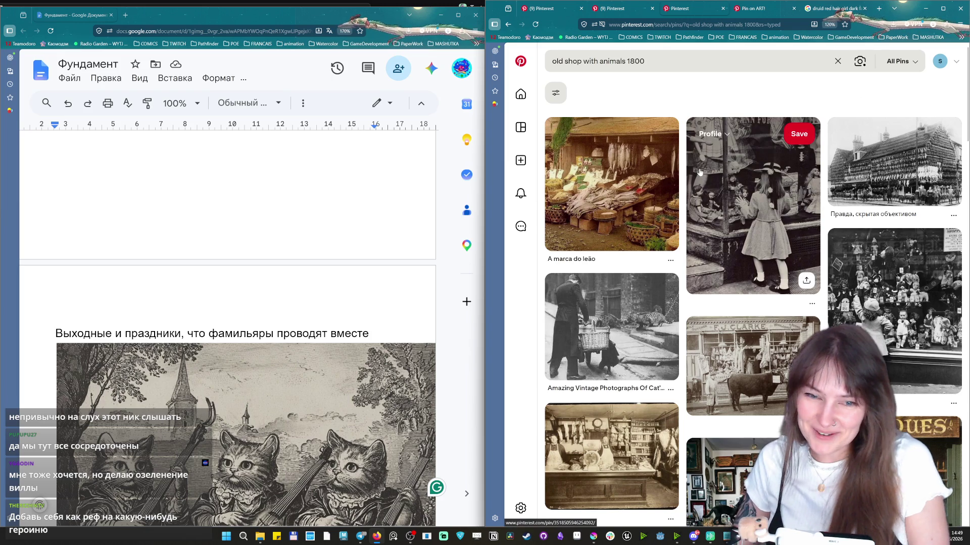
scroll(823, 220, "down", 2)
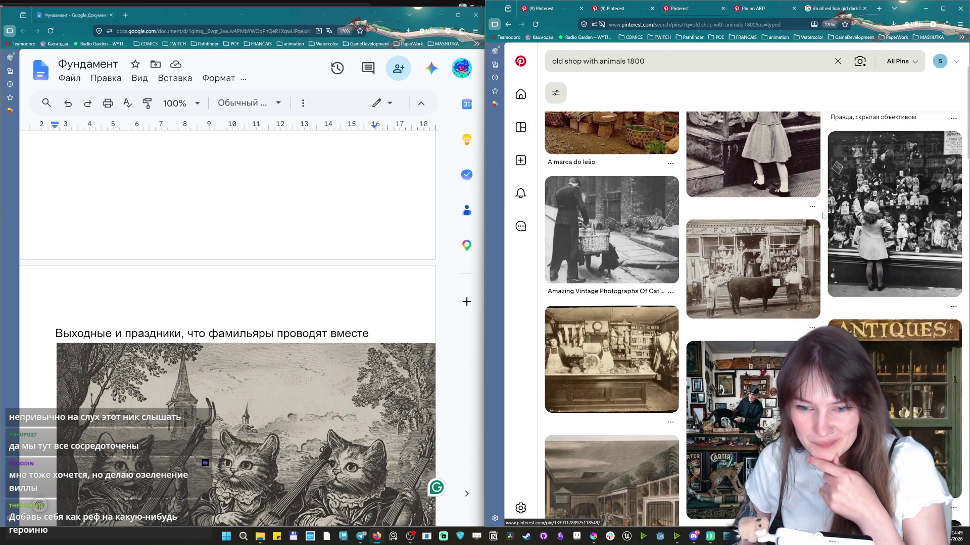
scroll(824, 219, "down", 1)
scroll(803, 212, "down", 1)
scroll(801, 209, "down", 3)
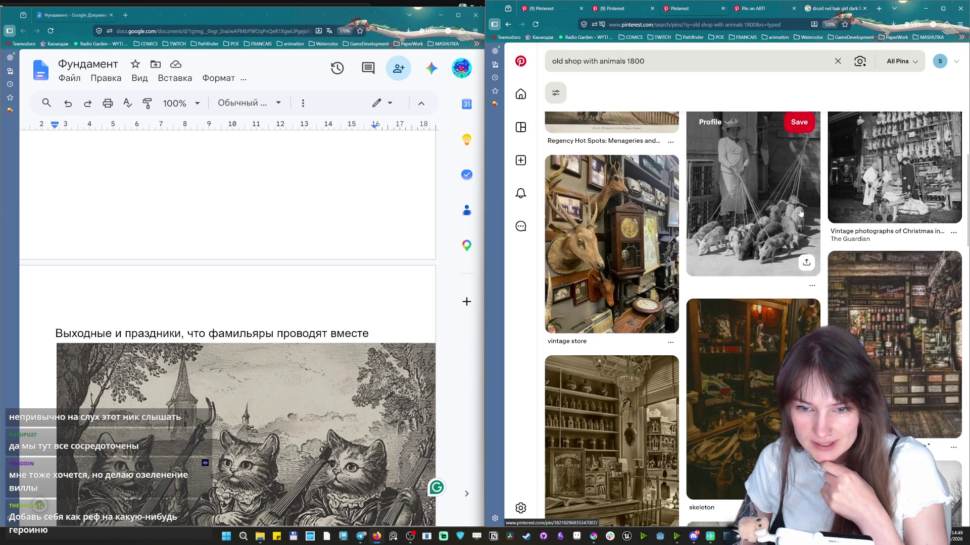
scroll(800, 214, "down", 1)
scroll(800, 214, "down", 1)
scroll(722, 423, "down", 1)
scroll(701, 319, "down", 2)
scroll(701, 320, "down", 2)
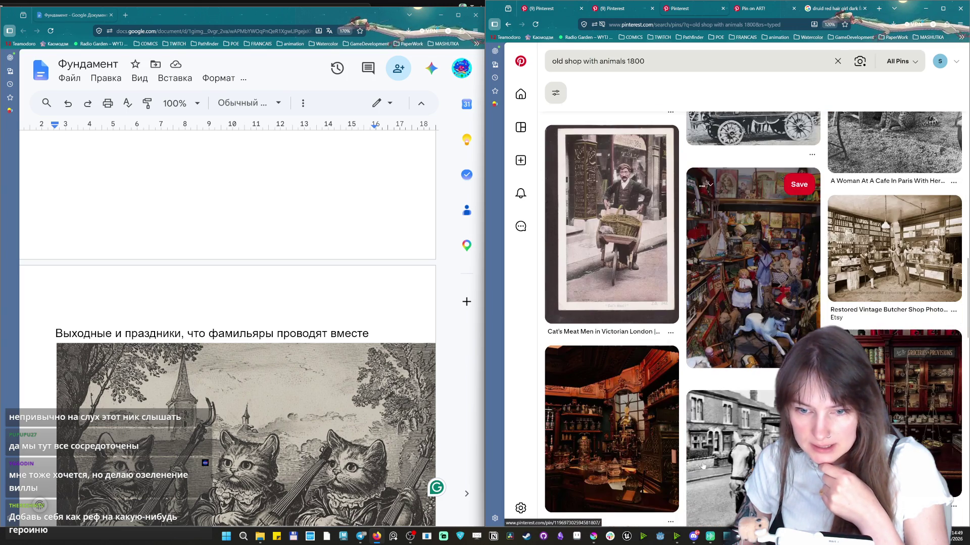
scroll(631, 512, "down", 2)
scroll(631, 512, "down", 2)
scroll(631, 508, "down", 2)
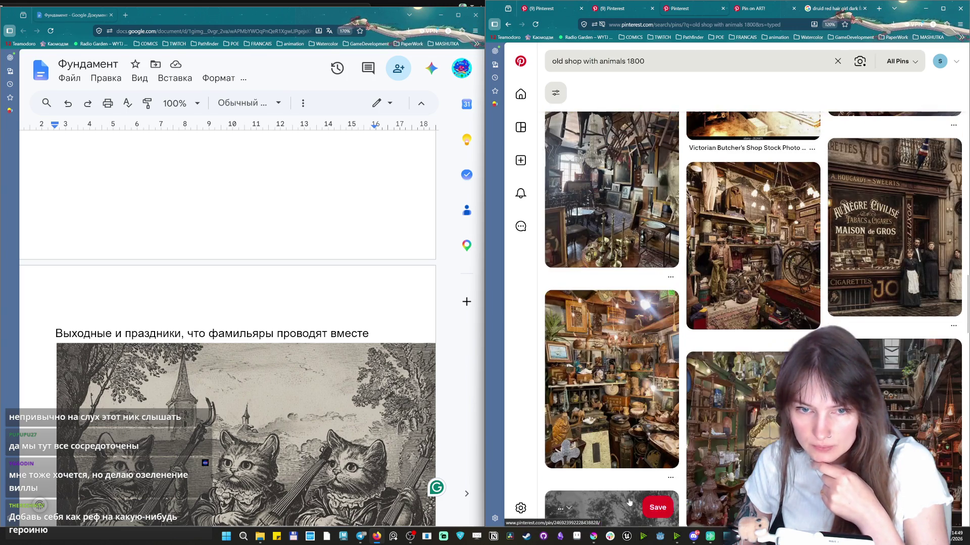
scroll(630, 504, "down", 2)
scroll(630, 502, "down", 2)
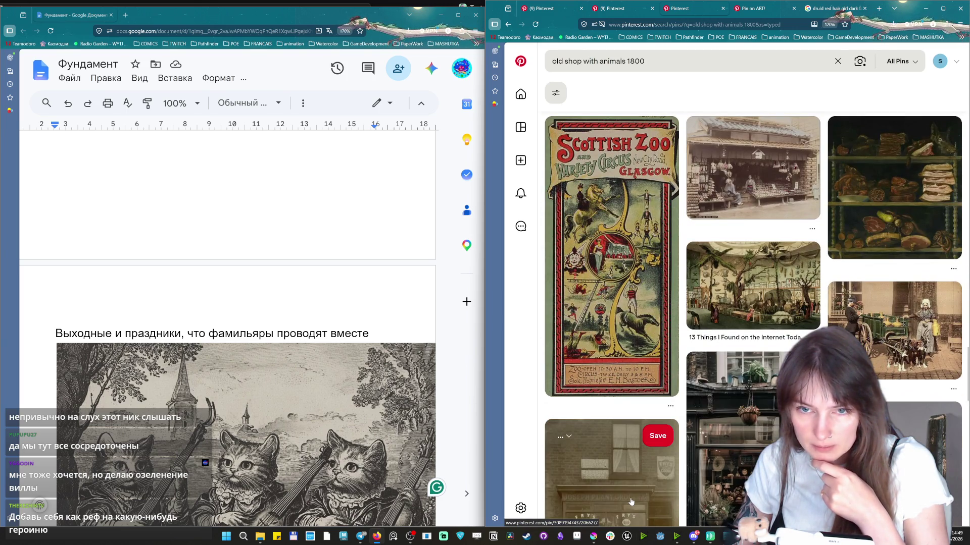
scroll(630, 502, "down", 2)
scroll(629, 503, "down", 2)
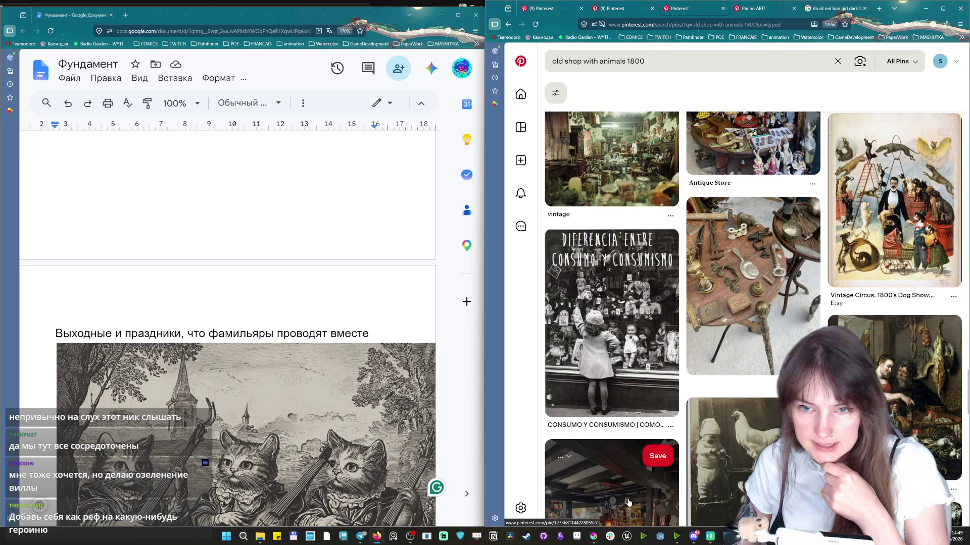
scroll(628, 504, "up", 3)
scroll(628, 503, "down", 3)
scroll(627, 504, "up", 3)
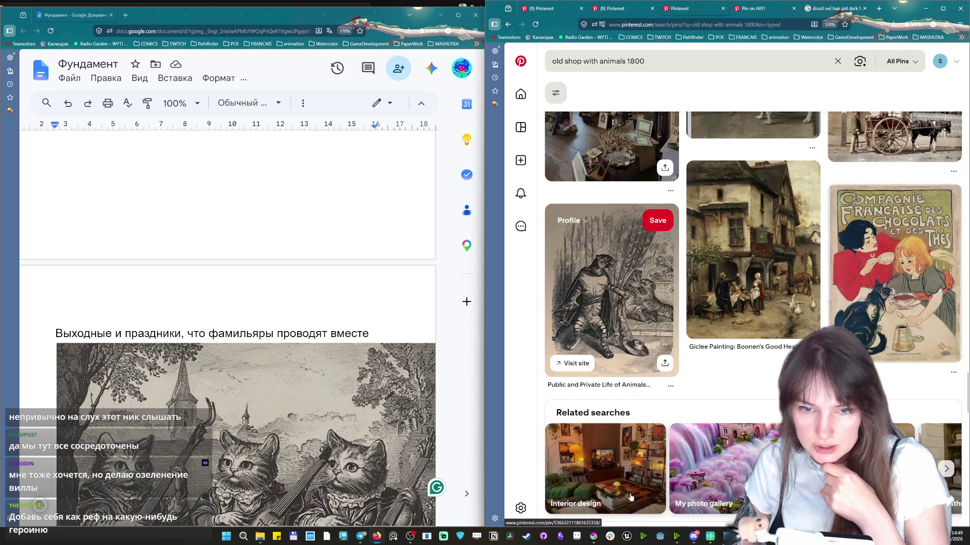
scroll(628, 504, "down", 4)
scroll(753, 318, "down", 2)
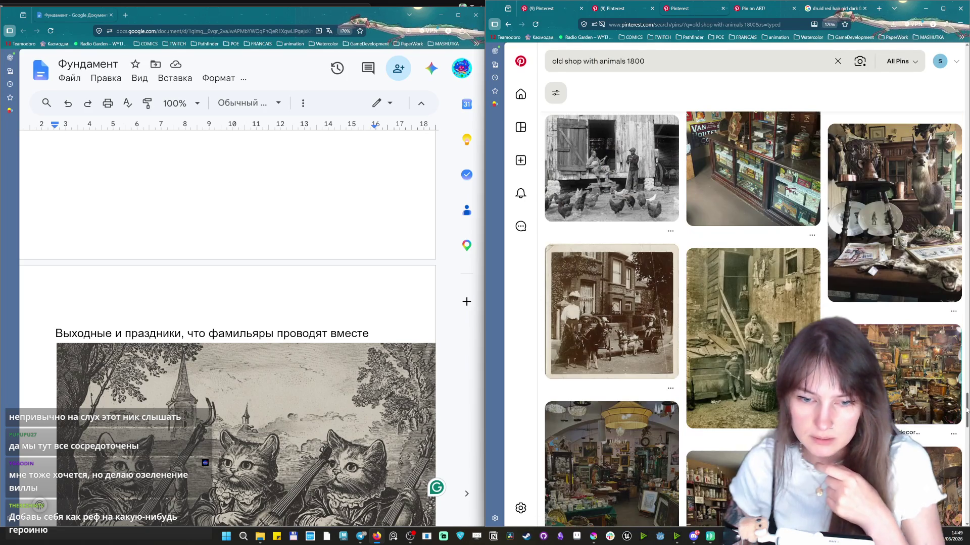
scroll(753, 319, "down", 2)
scroll(753, 318, "down", 2)
scroll(753, 318, "down", 2)
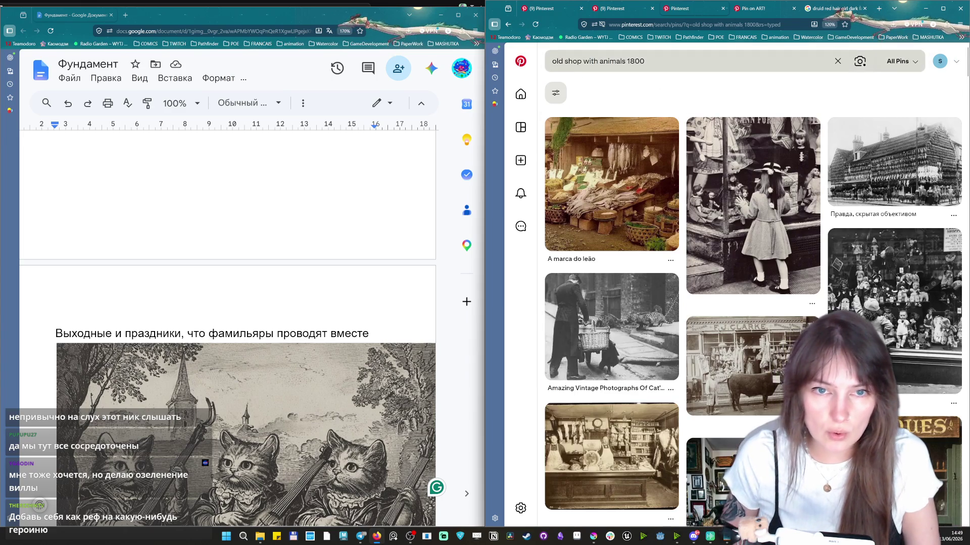
left_click_drag(645, 61, 578, 61)
key("BackSpace")
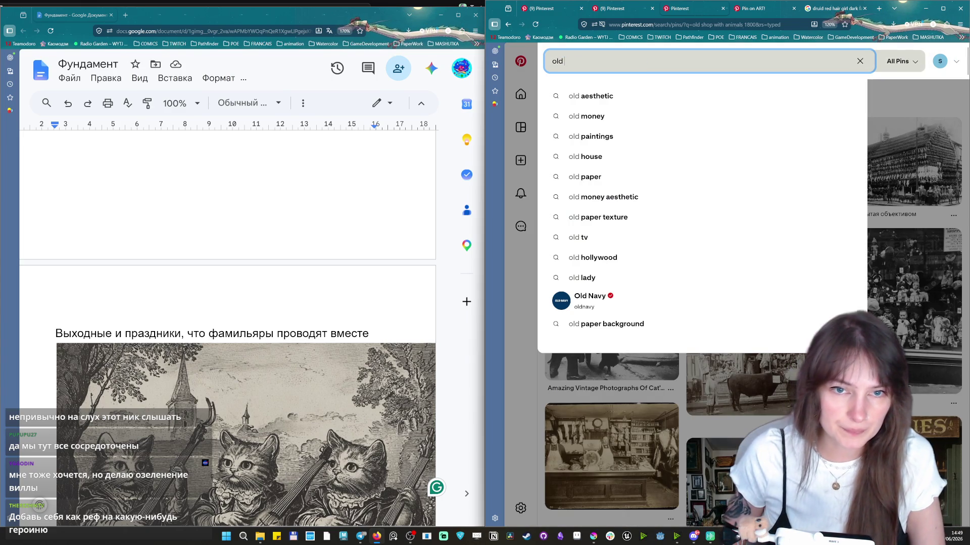
type("witch g")
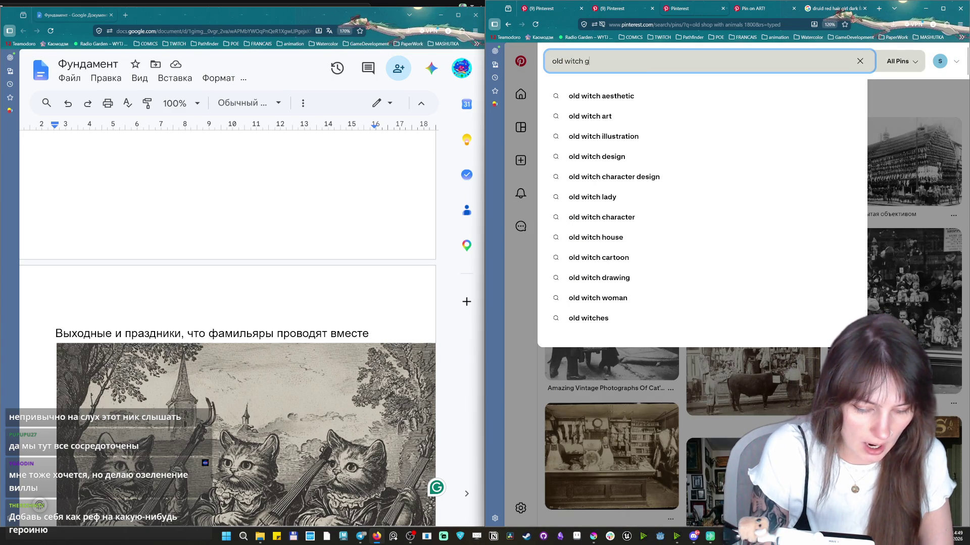
type("ouse")
Run the 'old witch house' search and open the green wooden witch house pin.
key("Return")
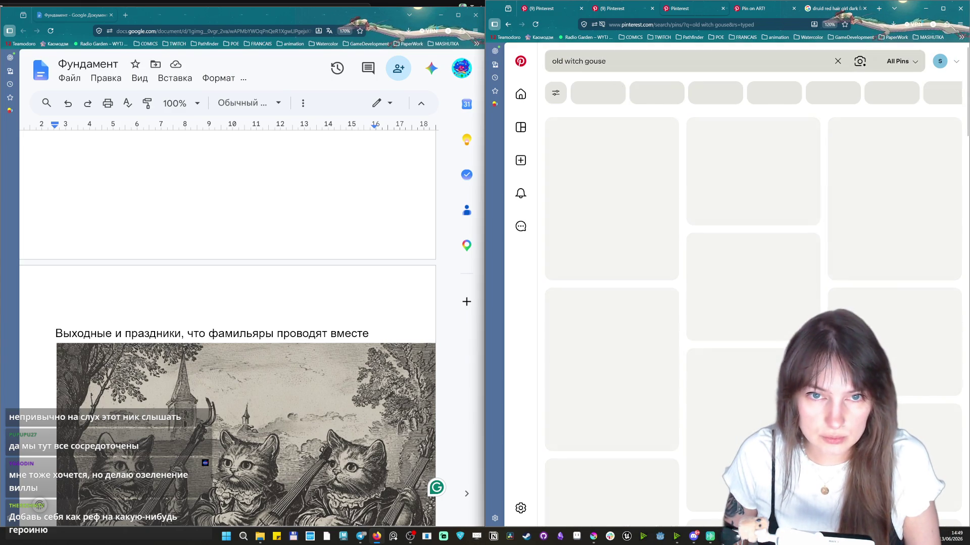
type("h")
key("Return")
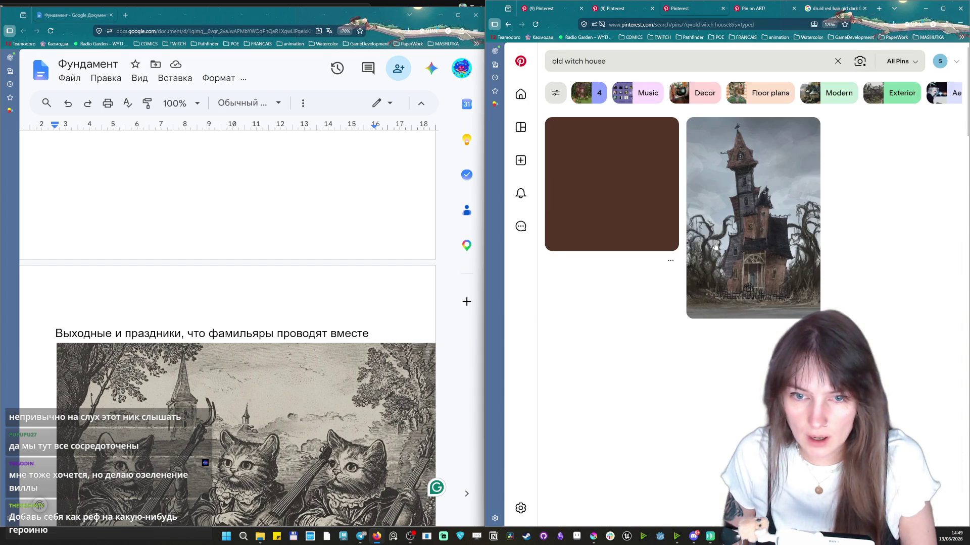
scroll(859, 199, "down", 2)
scroll(859, 199, "down", 2)
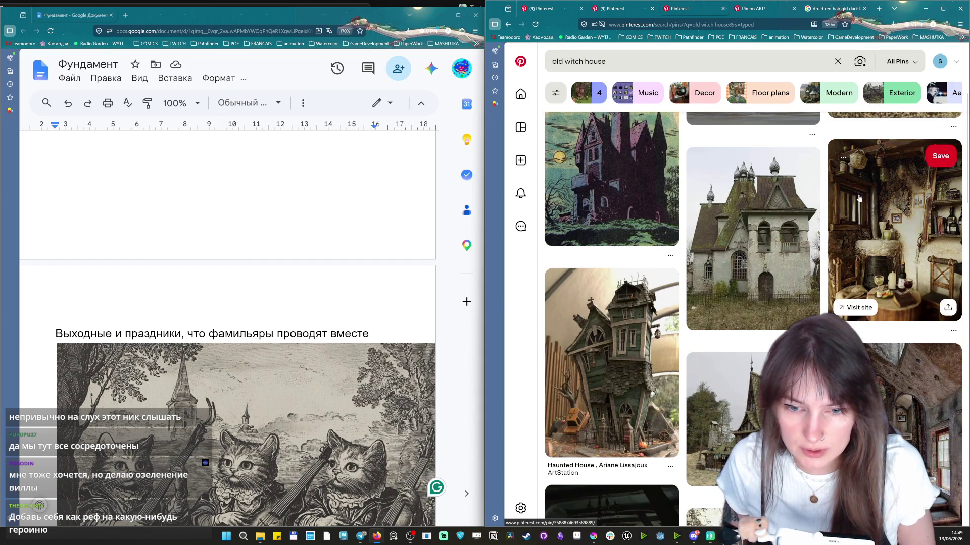
scroll(858, 199, "down", 3)
left_click(682, 61)
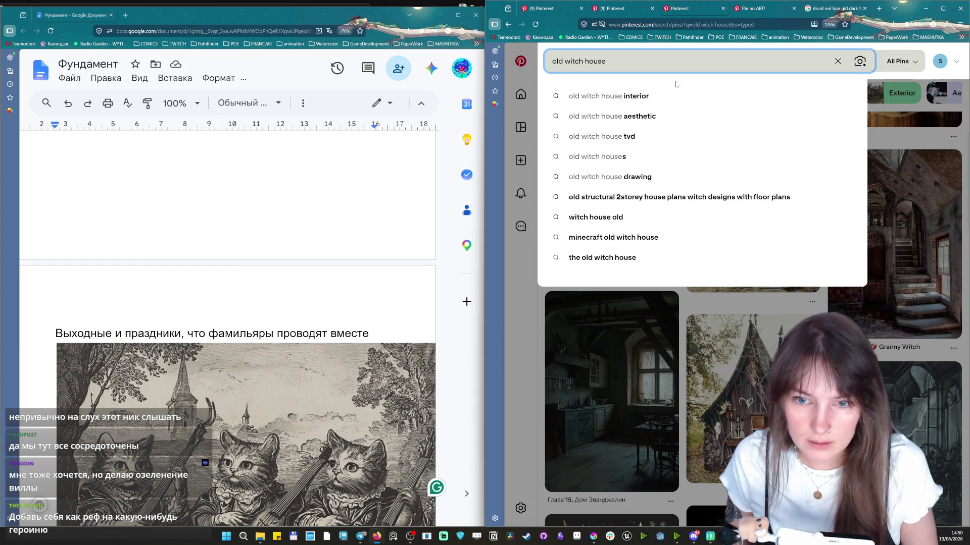
left_click(739, 360)
mouse_move(752, 225)
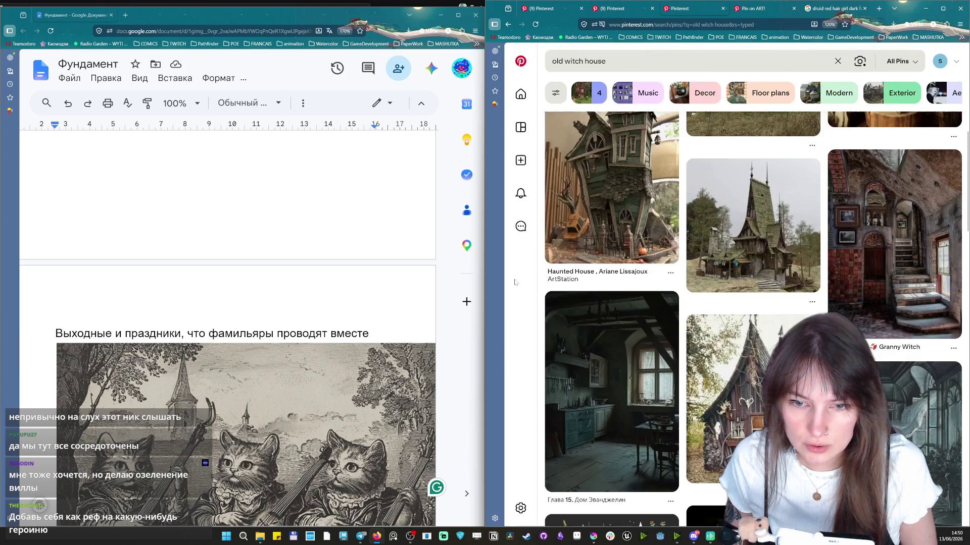
left_click(781, 250)
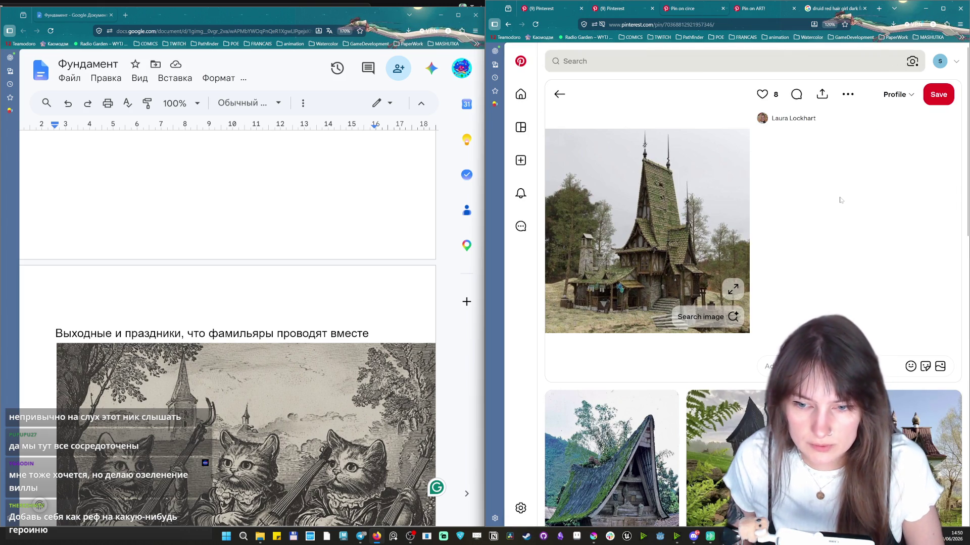
scroll(830, 200, "down", 2)
scroll(837, 202, "down", 3)
Open the moss-covered forest house pin, copy its image and select the cats illustration in the doc.
mouse_move(611, 314)
left_click(604, 327)
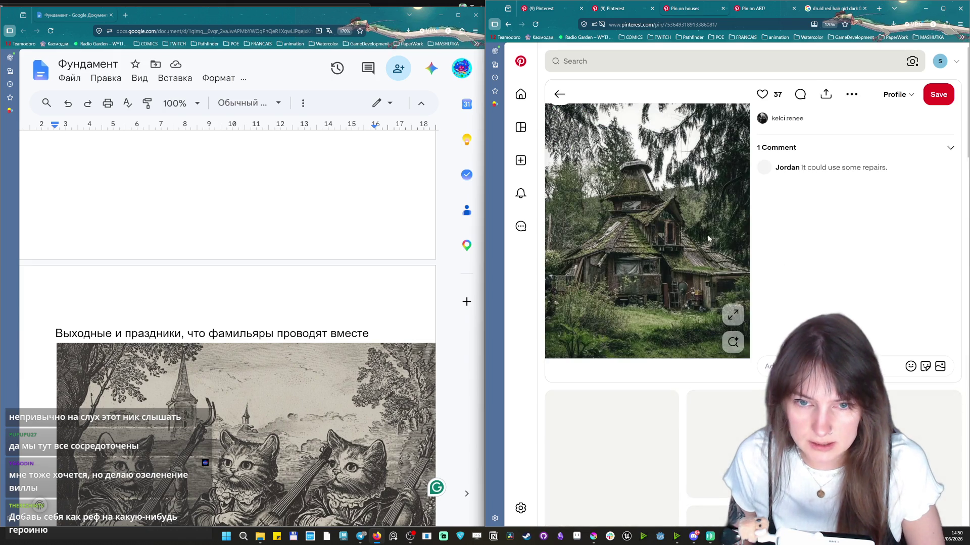
right_click(667, 224)
left_click(676, 256)
scroll(844, 265, "down", 4)
scroll(844, 264, "down", 1)
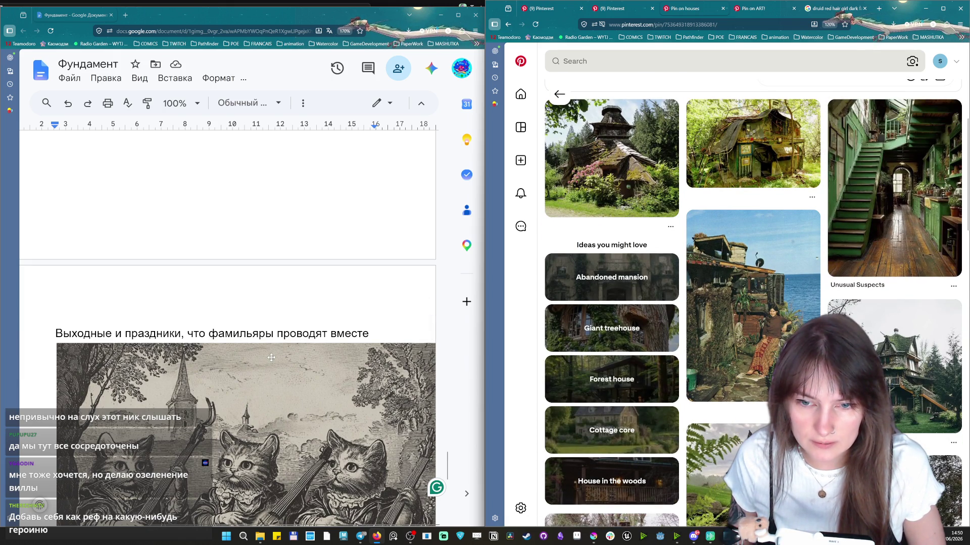
scroll(758, 341, "down", 4)
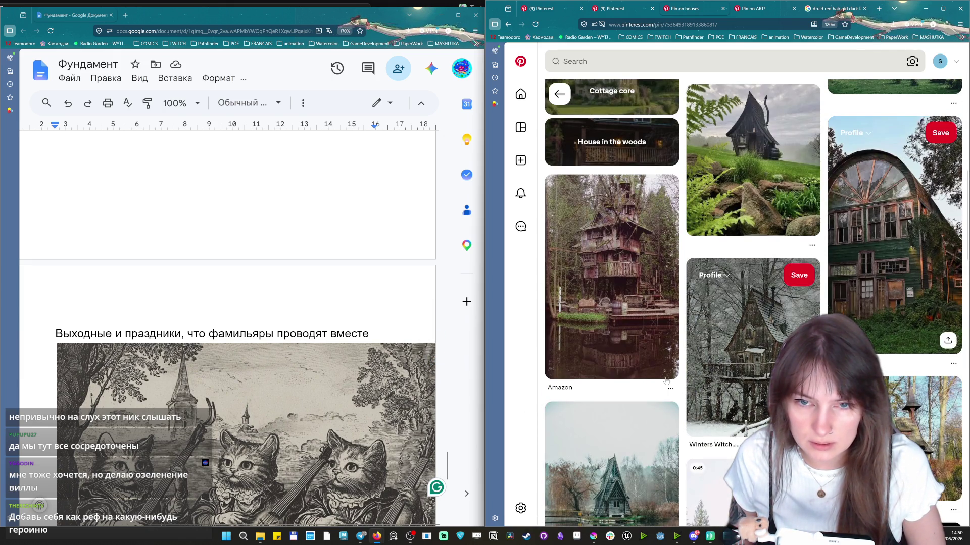
scroll(818, 173, "down", 5)
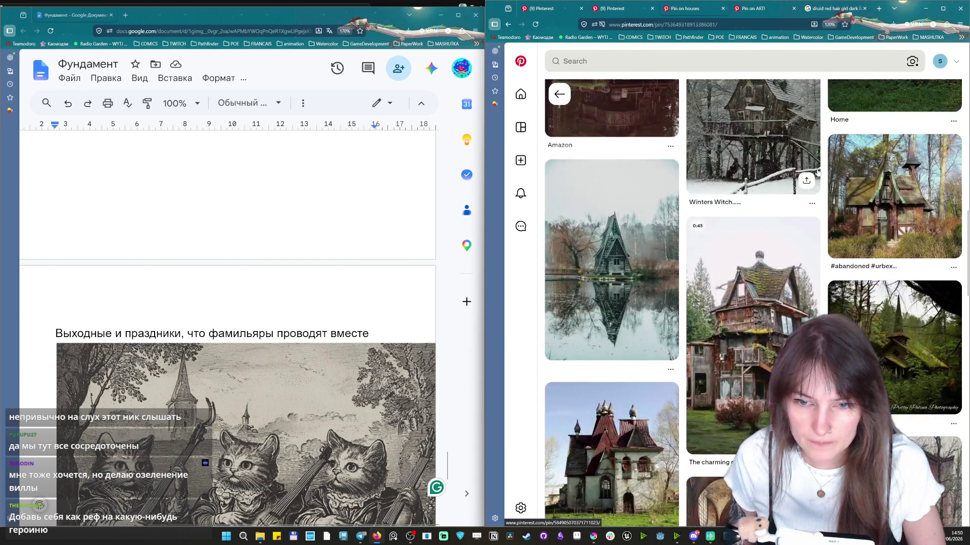
scroll(819, 171, "down", 5)
scroll(822, 155, "down", 3)
scroll(822, 156, "down", 1)
scroll(822, 155, "down", 1)
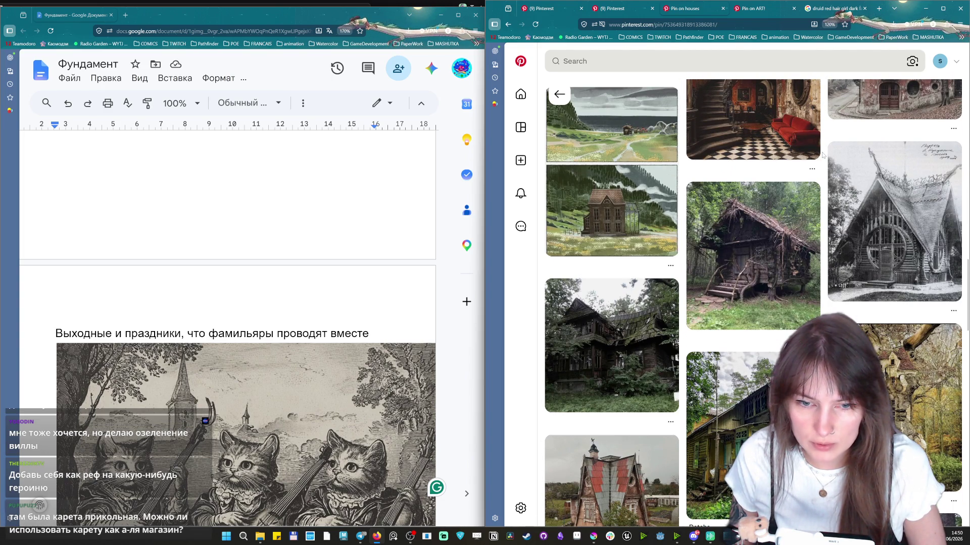
scroll(822, 156, "down", 3)
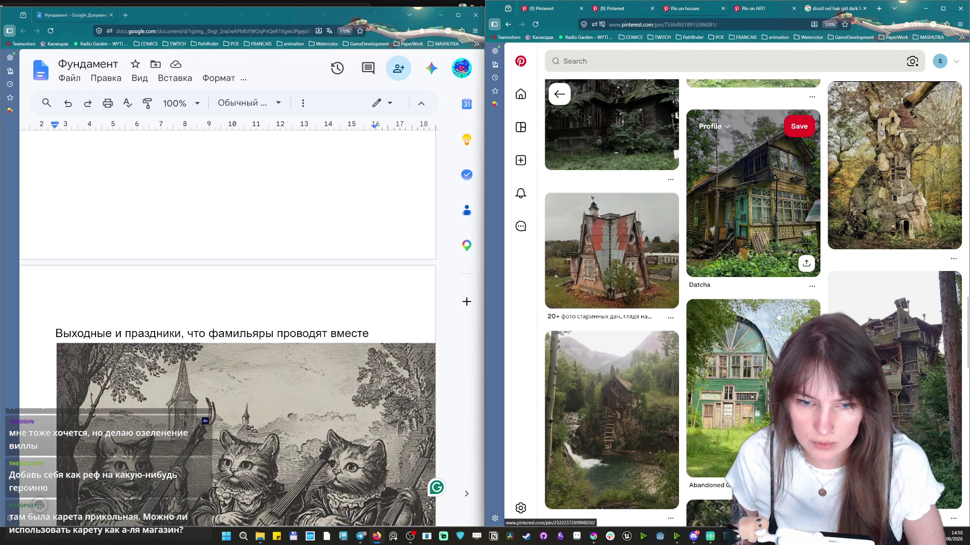
scroll(803, 159, "up", 1)
scroll(606, 208, "down", 5)
scroll(647, 337, "up", 5)
scroll(647, 337, "up", 5)
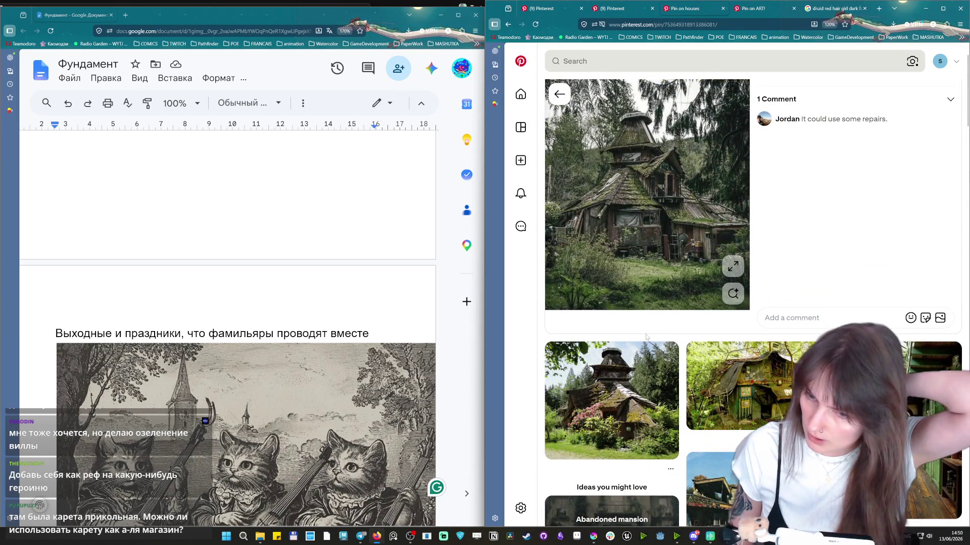
scroll(647, 337, "down", 3)
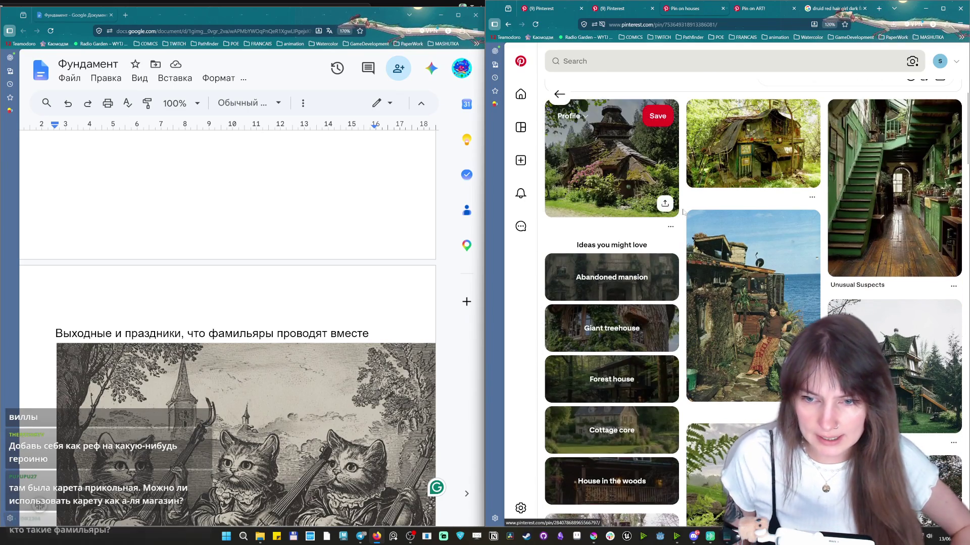
scroll(747, 330, "up", 3)
scroll(699, 204, "down", 3)
scroll(705, 216, "down", 3)
scroll(712, 235, "down", 3)
scroll(721, 255, "down", 3)
scroll(720, 255, "down", 3)
scroll(722, 256, "down", 3)
scroll(721, 257, "down", 3)
scroll(722, 258, "down", 3)
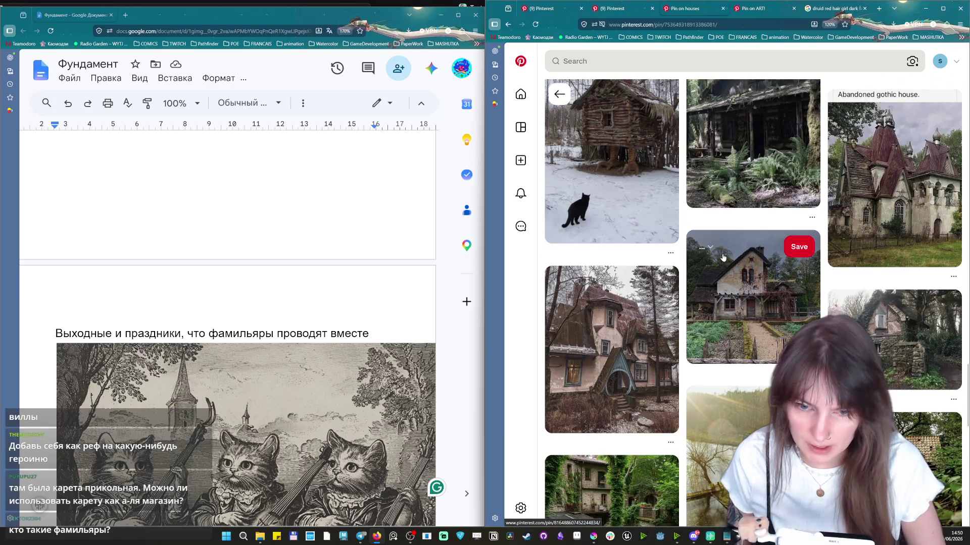
scroll(734, 274, "down", 3)
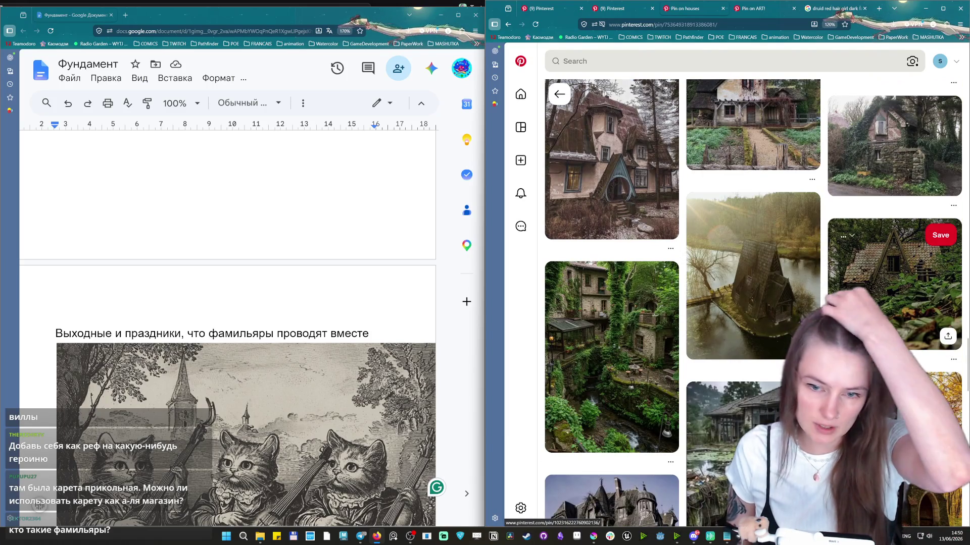
scroll(854, 295, "down", 3)
scroll(857, 281, "down", 3)
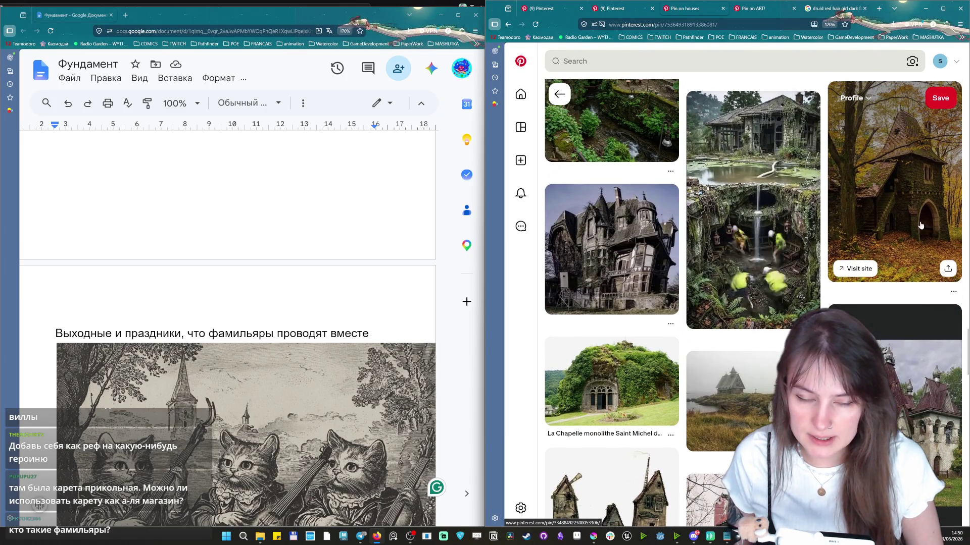
scroll(841, 253, "down", 3)
scroll(758, 250, "down", 3)
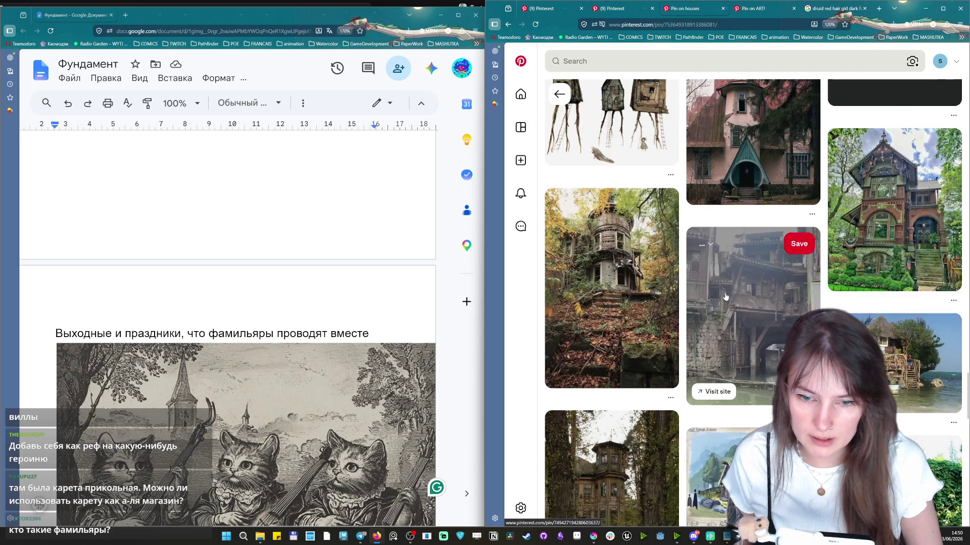
scroll(252, 328, "down", 3)
scroll(252, 328, "down", 3)
left_click(250, 318)
scroll(250, 319, "up", 2)
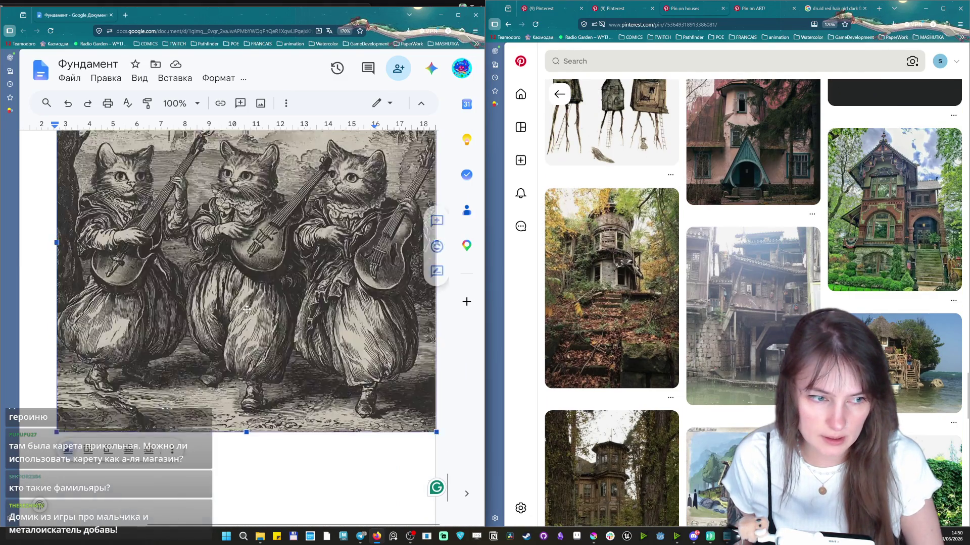
scroll(248, 315, "up", 2)
scroll(249, 315, "down", 3)
scroll(299, 296, "up", 3)
scroll(299, 295, "down", 3)
Add the caption «Дом ведьмы, что достался в наследство» below the cats image with the forest house photo beneath.
left_click(299, 296)
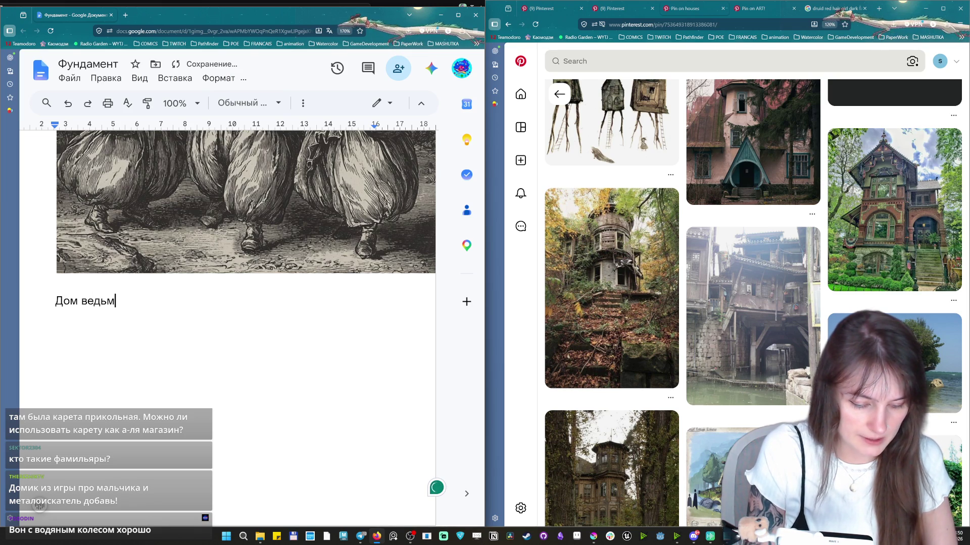
type("мы, что достался")
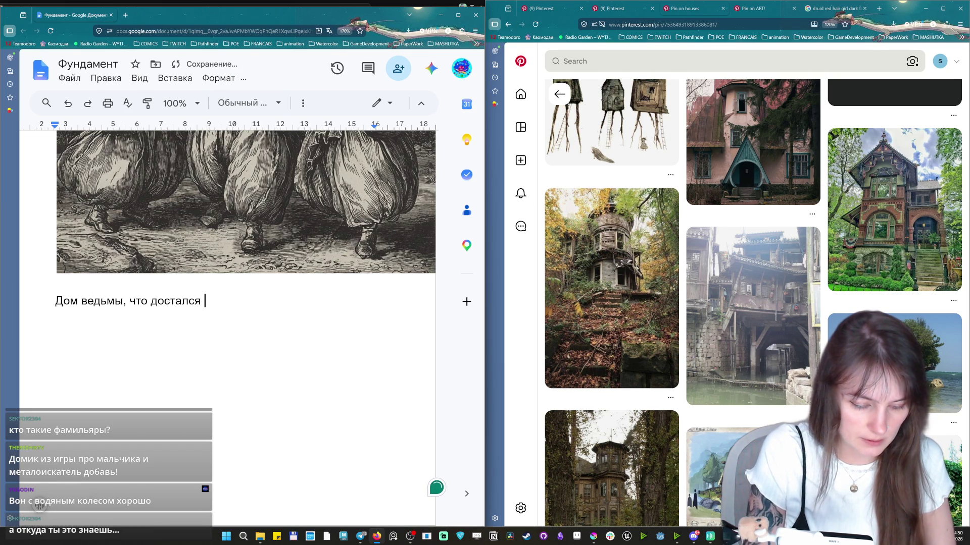
key("Return")
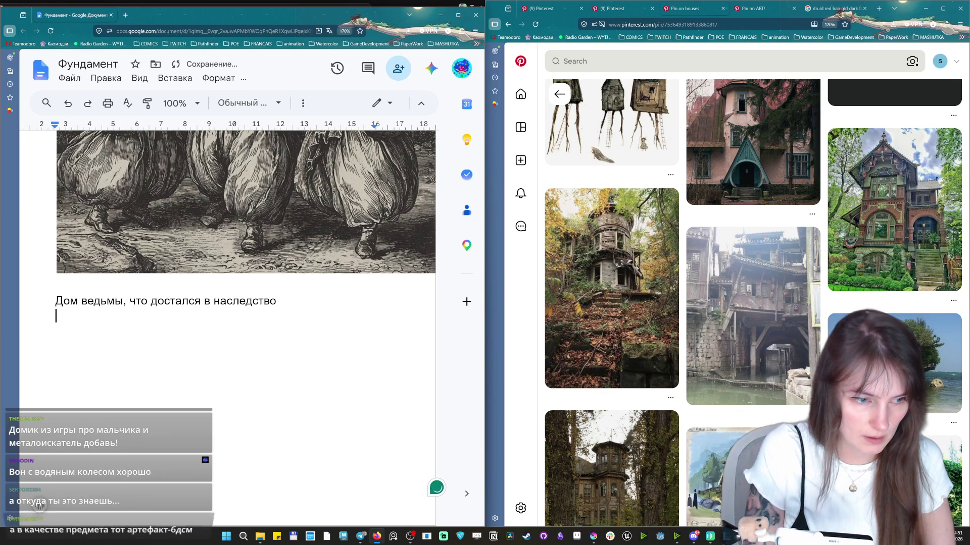
key("ctrl+v")
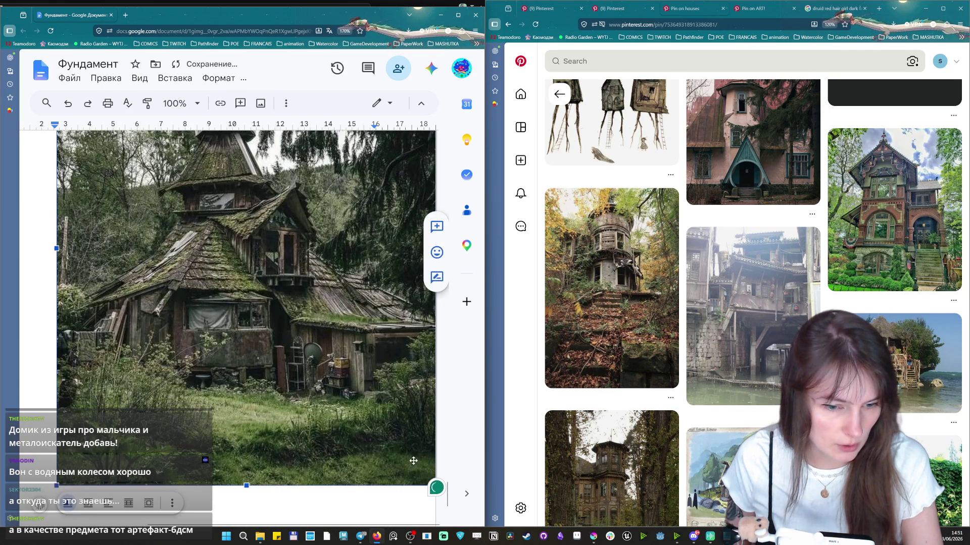
scroll(412, 461, "down", 1)
scroll(418, 413, "up", 10)
Shrink the cats illustration and the forest house photo, then open the moss-covered House pin.
left_click(418, 413)
scroll(418, 413, "down", 2)
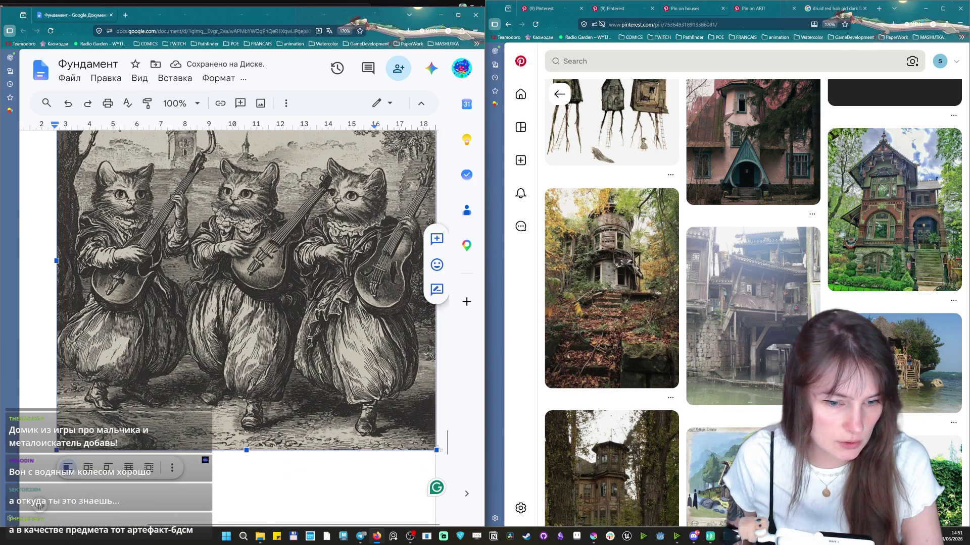
scroll(413, 401, "down", 1)
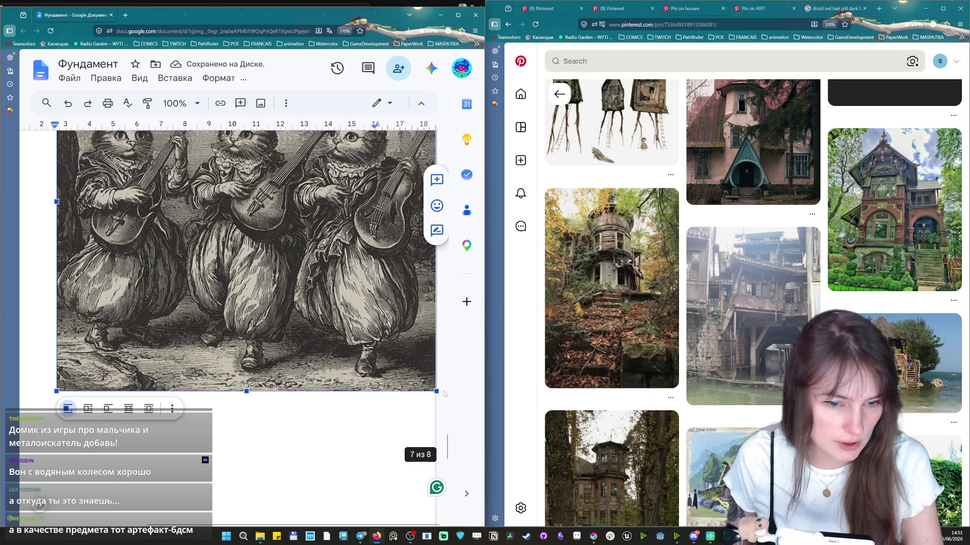
left_click_drag(437, 390, 293, 293)
scroll(258, 345, "down", 5)
scroll(259, 346, "up", 2)
scroll(259, 346, "up", 3)
scroll(258, 346, "up", 6)
scroll(259, 346, "down", 5)
scroll(258, 346, "down", 3)
left_click(224, 386)
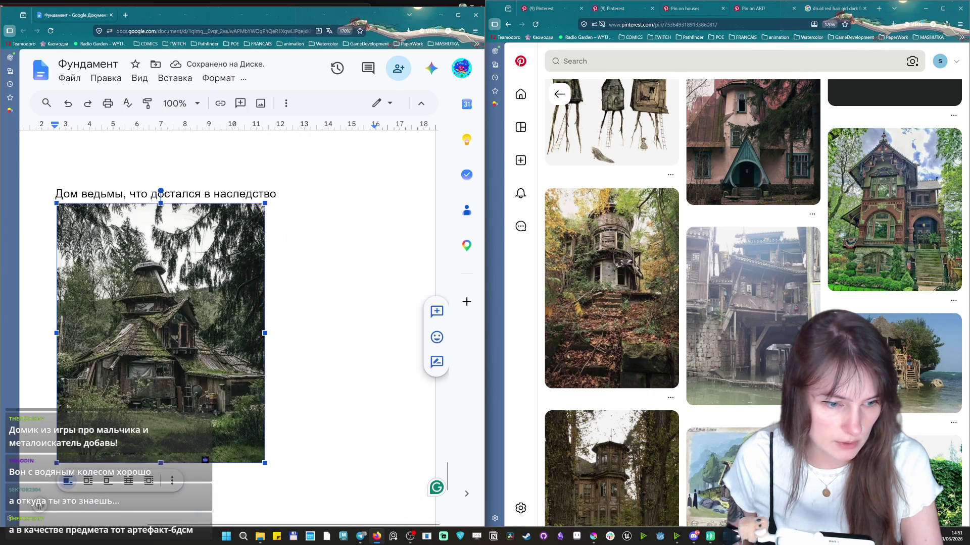
key("Right")
scroll(259, 346, "down", 1)
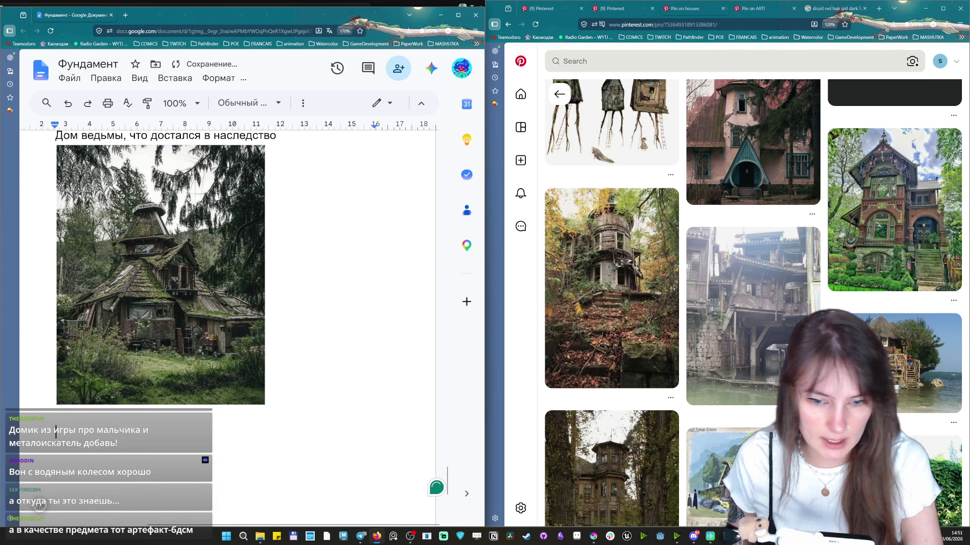
scroll(621, 409, "down", 1)
scroll(621, 405, "down", 2)
scroll(621, 403, "down", 2)
scroll(621, 403, "down", 3)
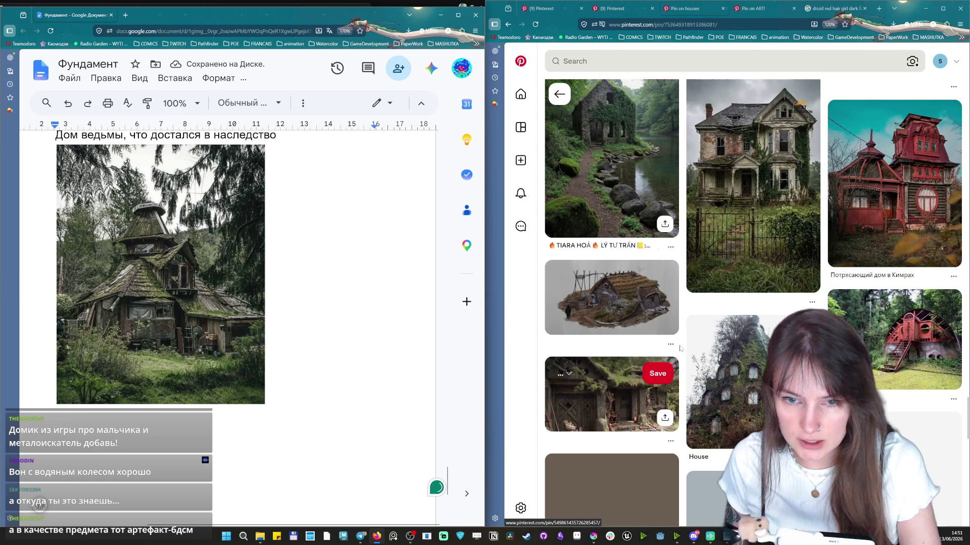
scroll(746, 129, "down", 3)
scroll(746, 130, "up", 1)
scroll(762, 305, "up", 1)
left_click(763, 305)
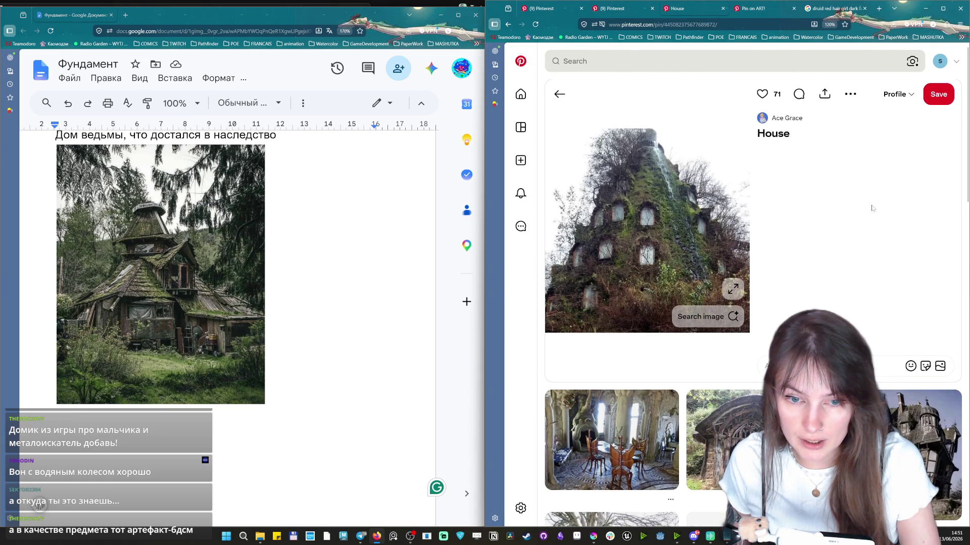
scroll(872, 209, "down", 1)
scroll(871, 142, "down", 1)
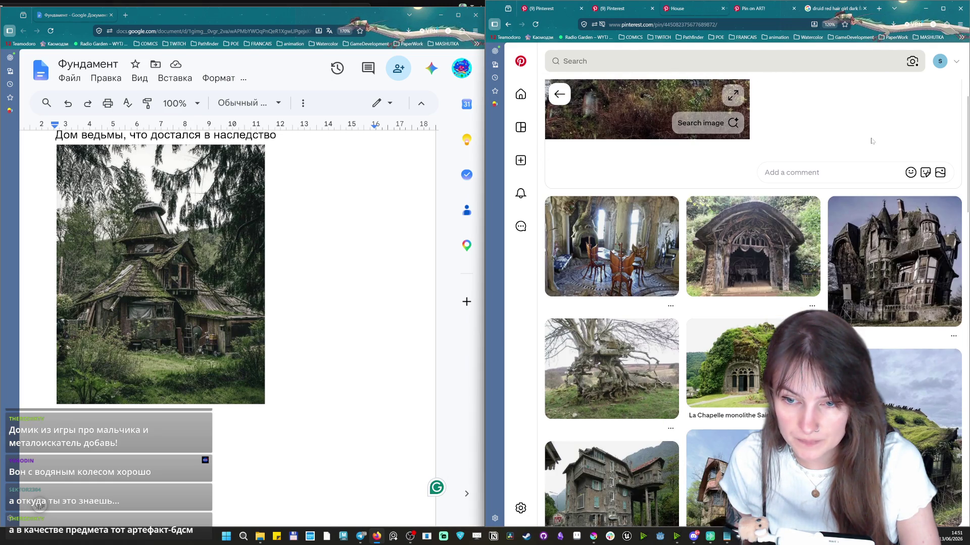
scroll(879, 159, "down", 1)
scroll(879, 153, "down", 2)
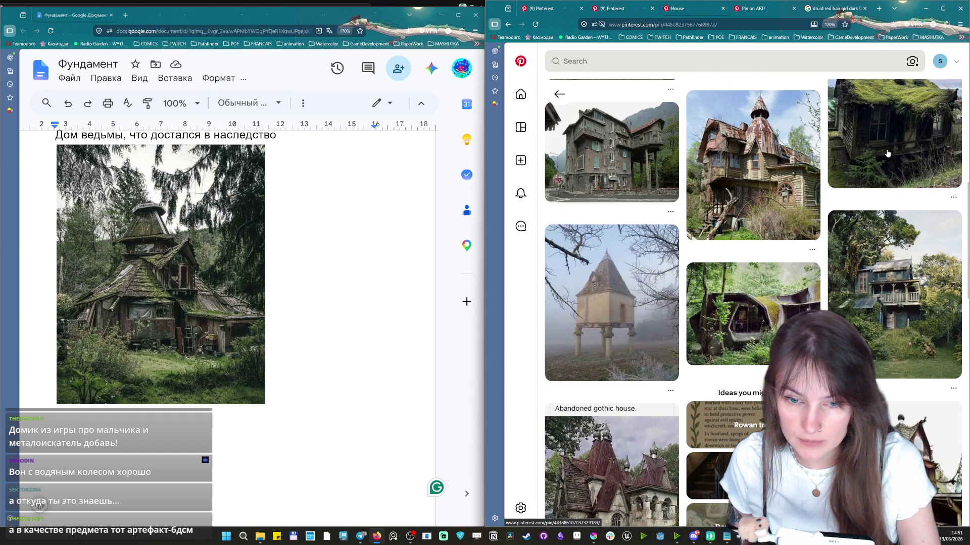
scroll(888, 154, "down", 2)
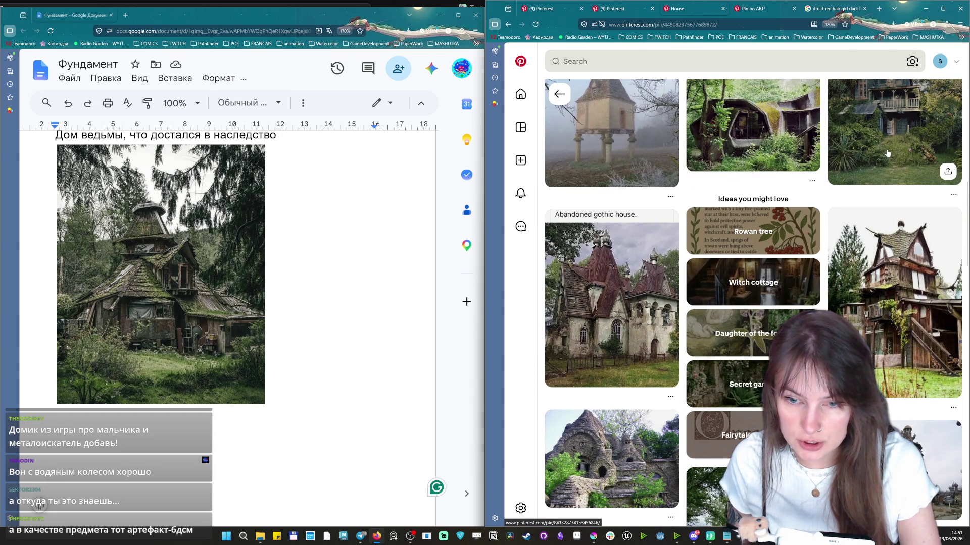
scroll(801, 197, "down", 3)
scroll(610, 455, "down", 1)
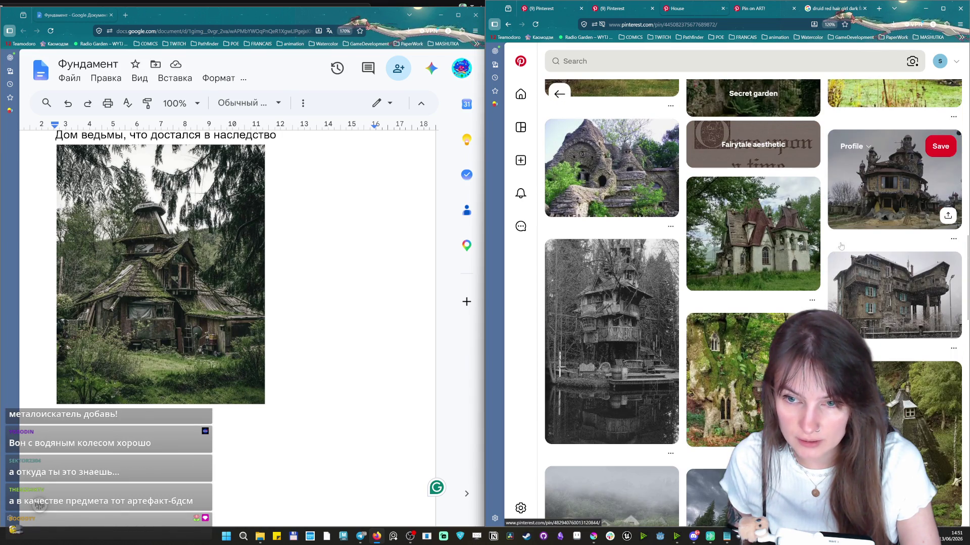
mouse_move(611, 168)
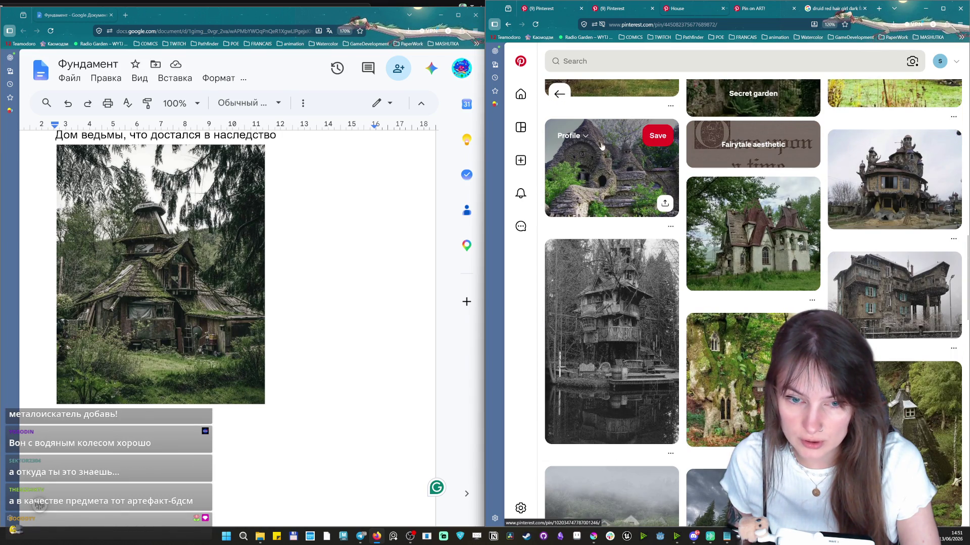
scroll(688, 293, "down", 2)
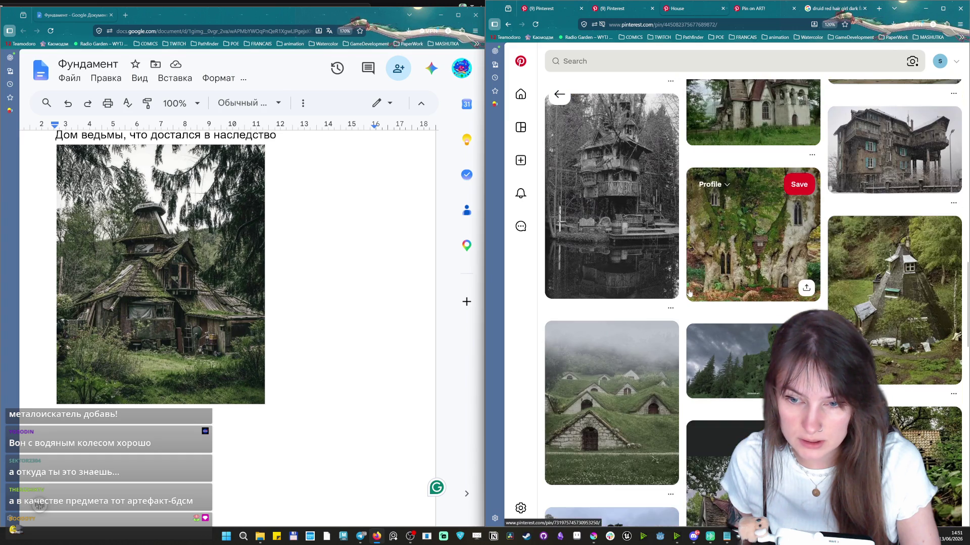
scroll(689, 294, "down", 2)
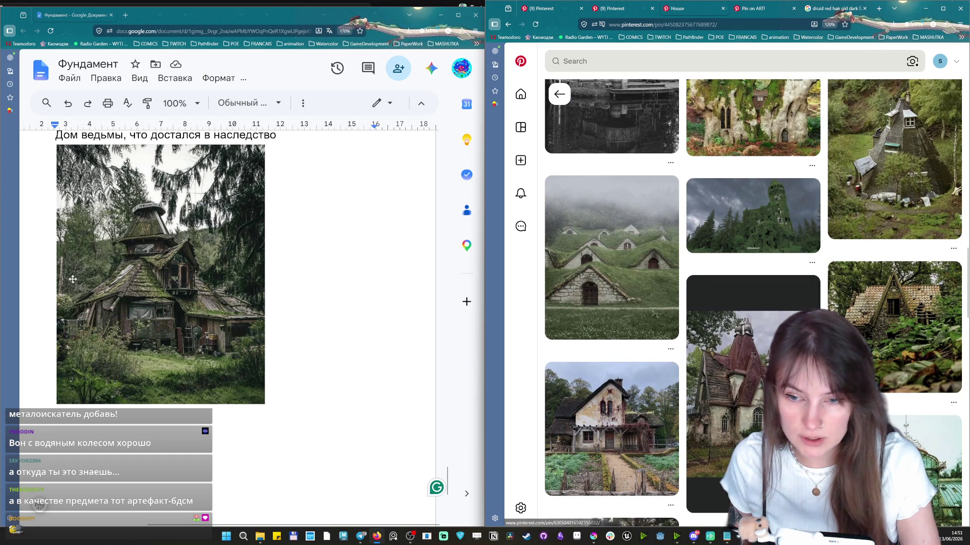
scroll(893, 274, "down", 2)
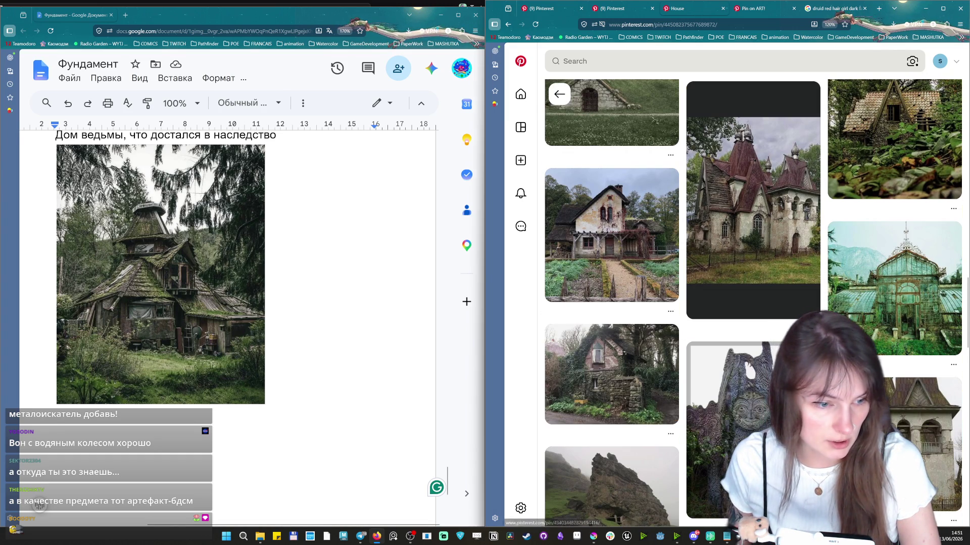
scroll(744, 421, "down", 3)
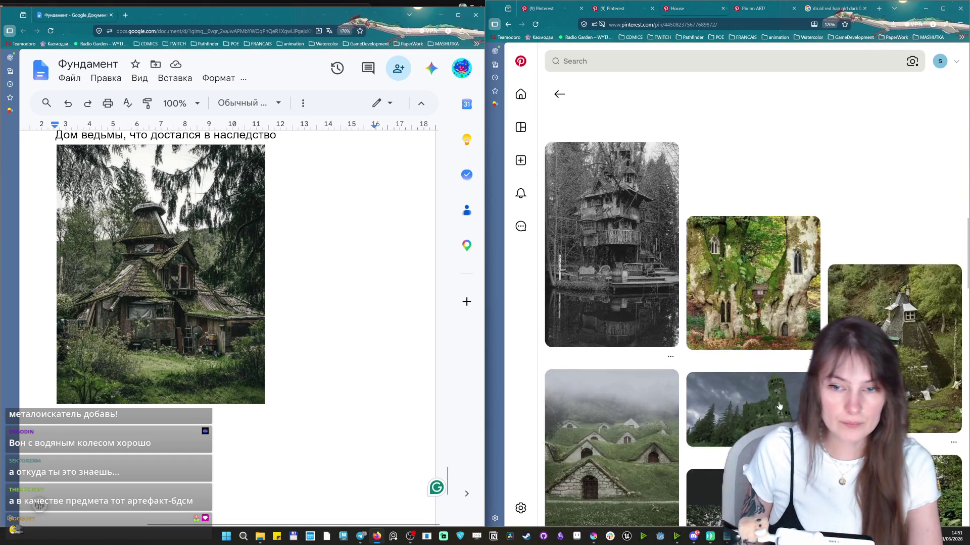
scroll(745, 419, "up", 10)
Start a new Pinterest search after browsing the related abandoned-house pins.
left_click(682, 61)
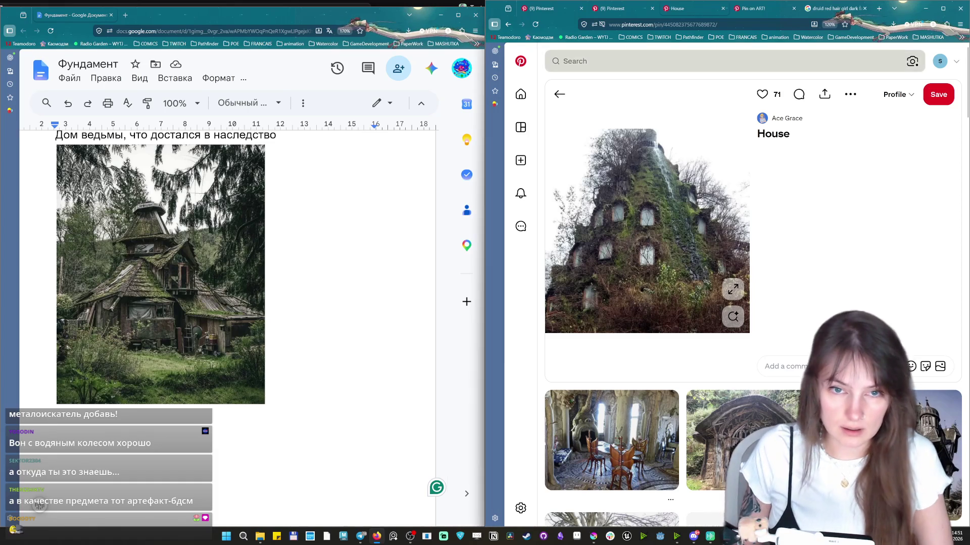
type("house")
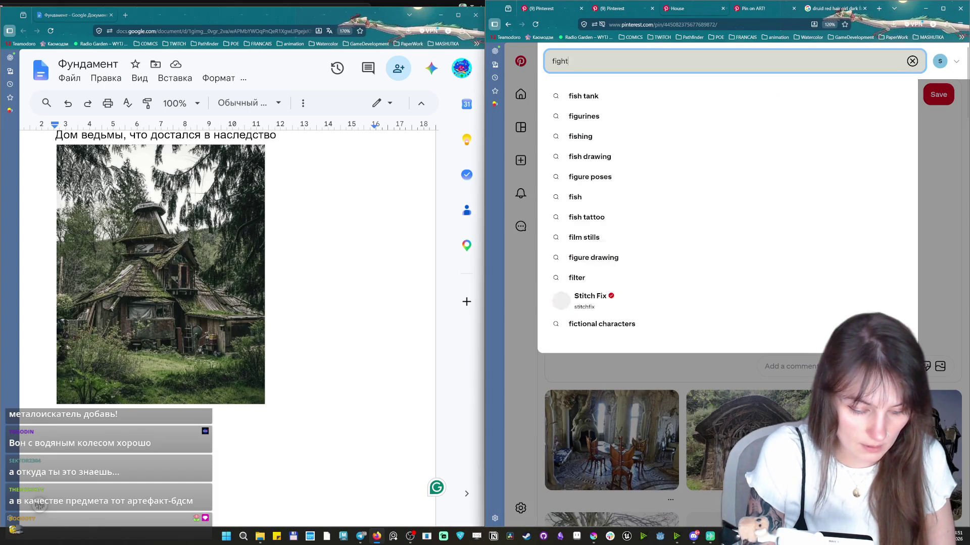
Search 'map of forest vs city dark fantasy retro' and open the black-and-white forest map pin.
key("Escape")
key("BackSpace")
key("BackSpace")
key("BackSpace")
key("BackSpace")
type("ma")
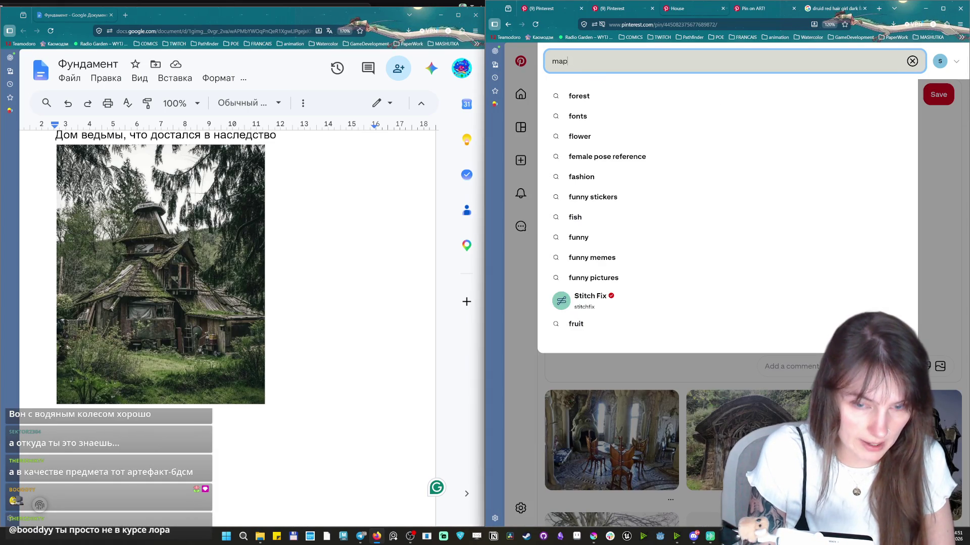
type("p of fore")
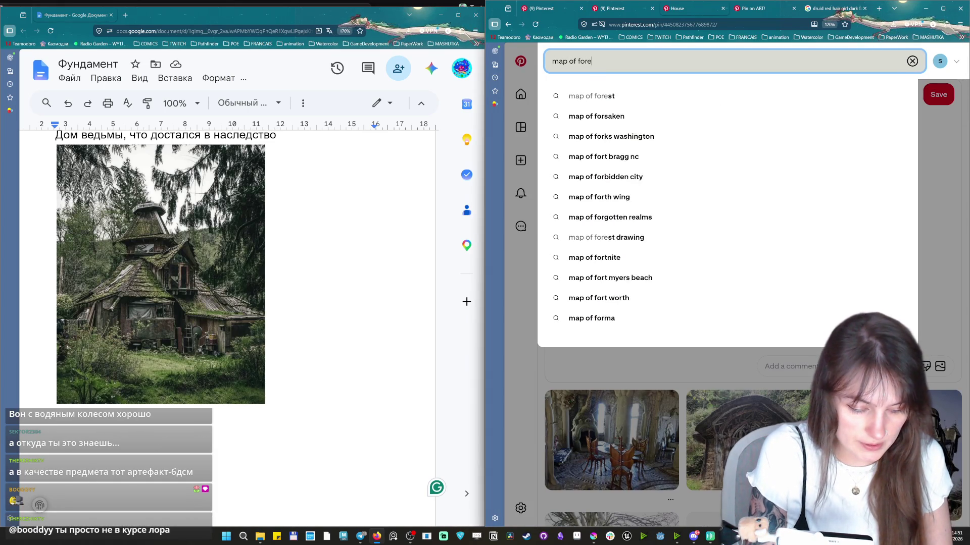
type("st vs city dar")
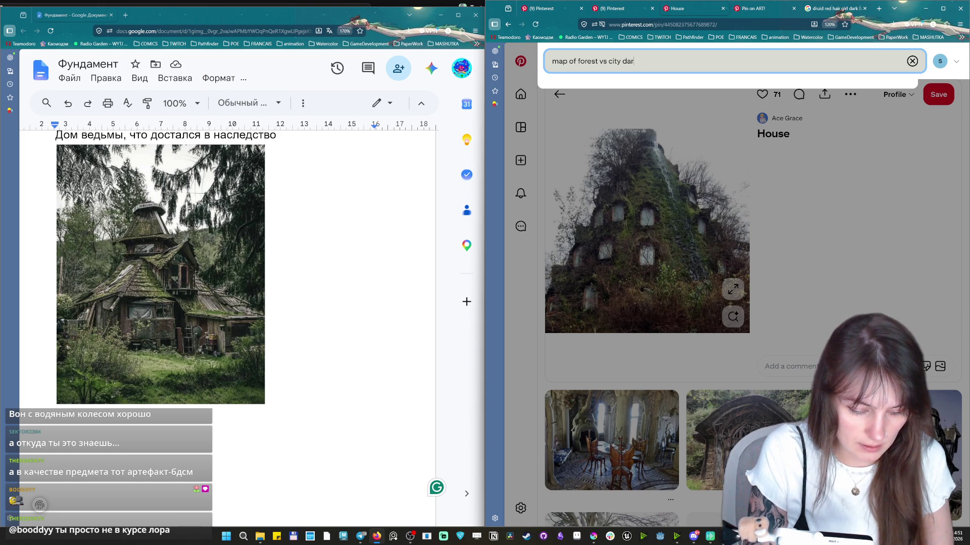
type("etro")
key("Return")
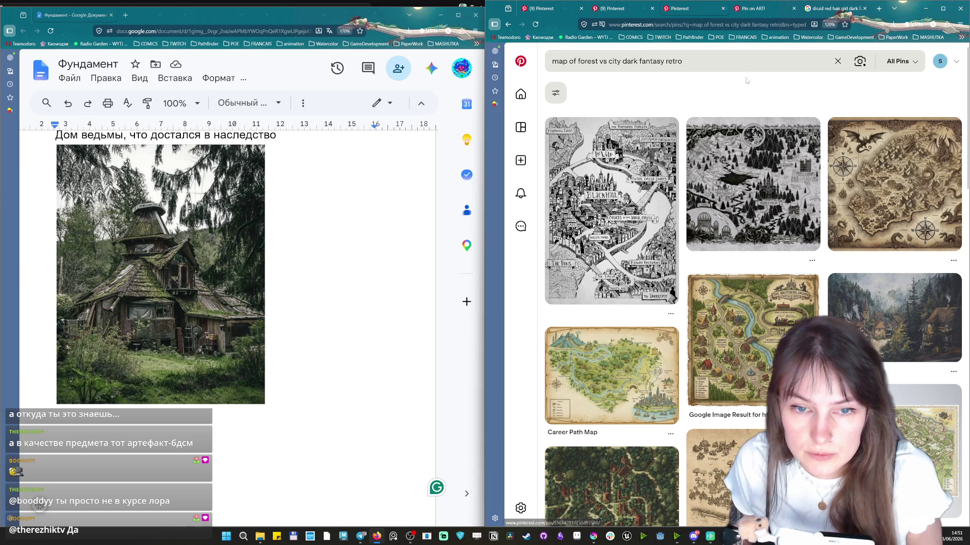
left_click(756, 162)
scroll(716, 199, "down", 2)
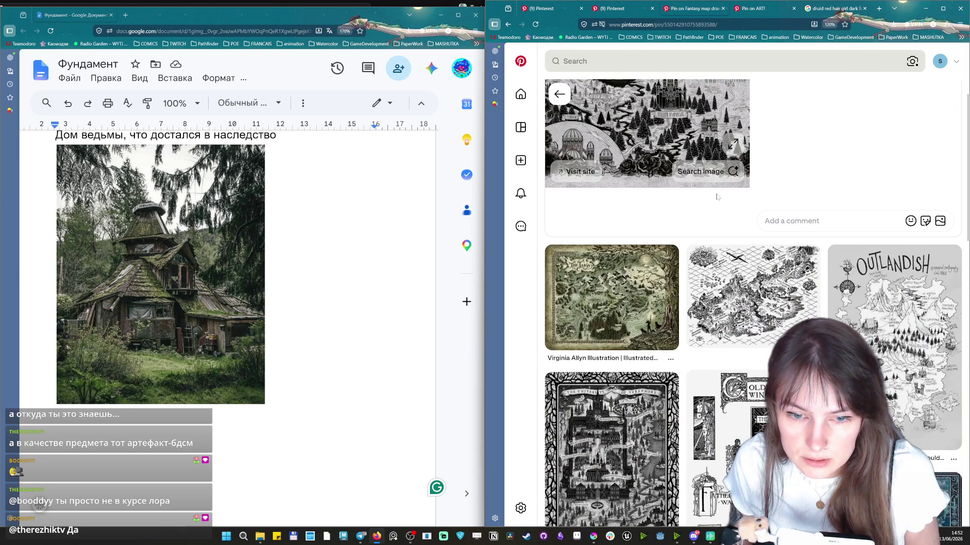
scroll(842, 132, "down", 2)
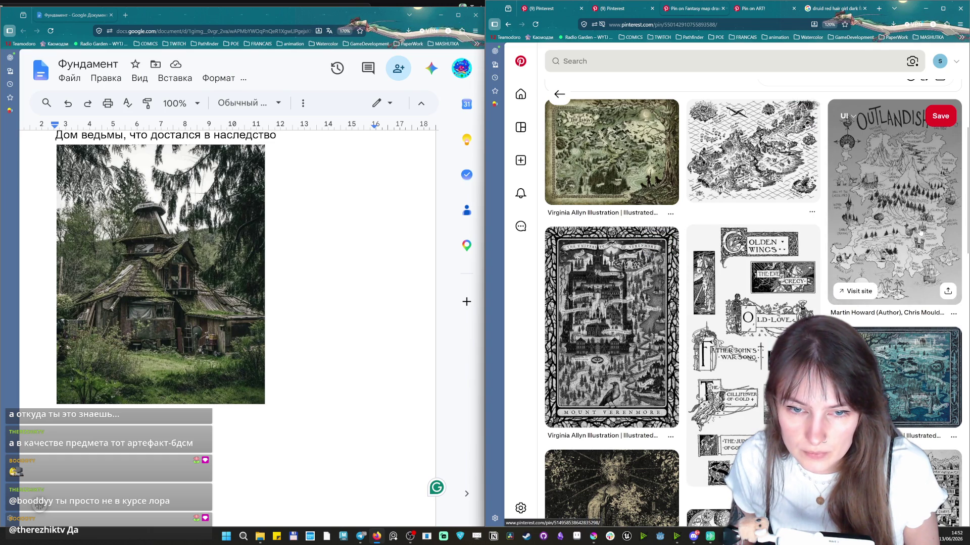
scroll(920, 234, "down", 1)
scroll(921, 234, "down", 2)
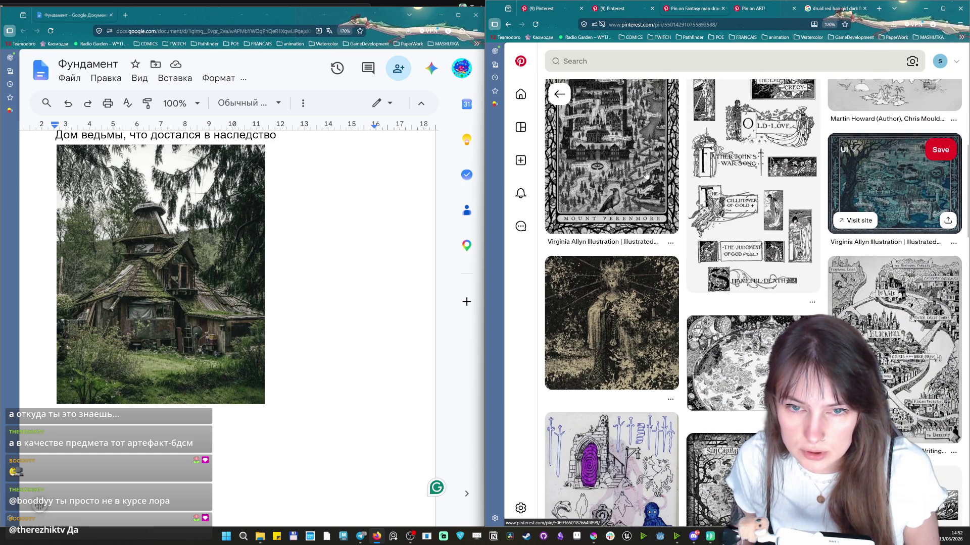
Open the Mount Verenmore map pin and copy its image.
left_click(595, 172)
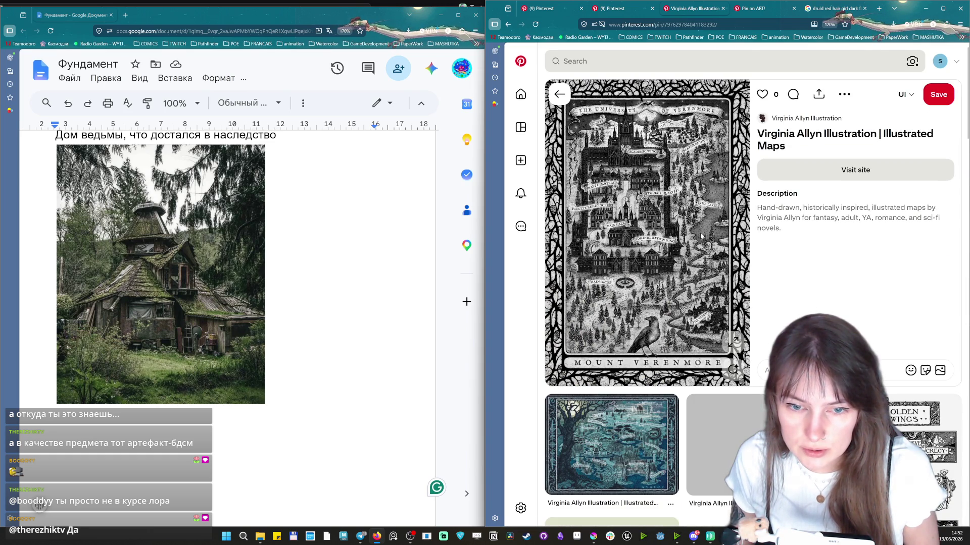
right_click(641, 200)
left_click(669, 235)
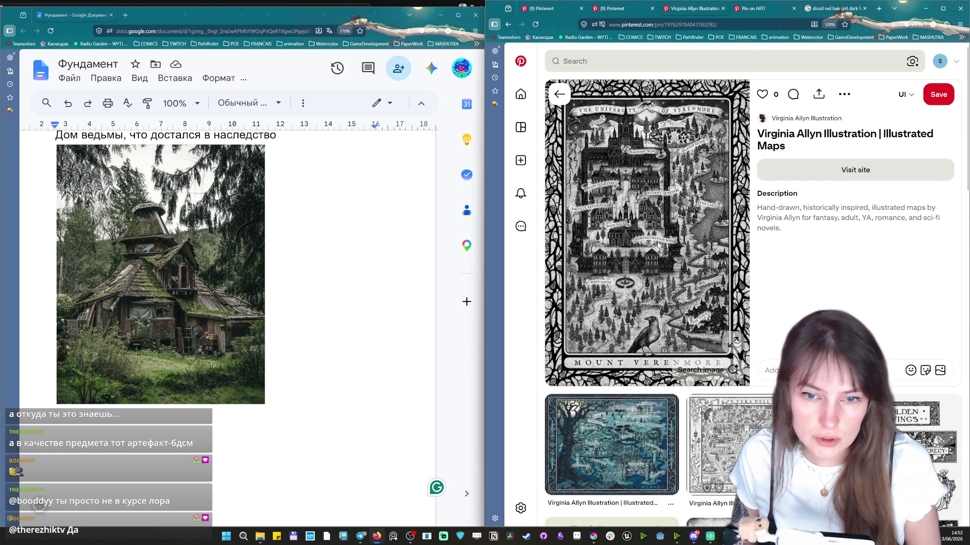
scroll(228, 303, "down", 3)
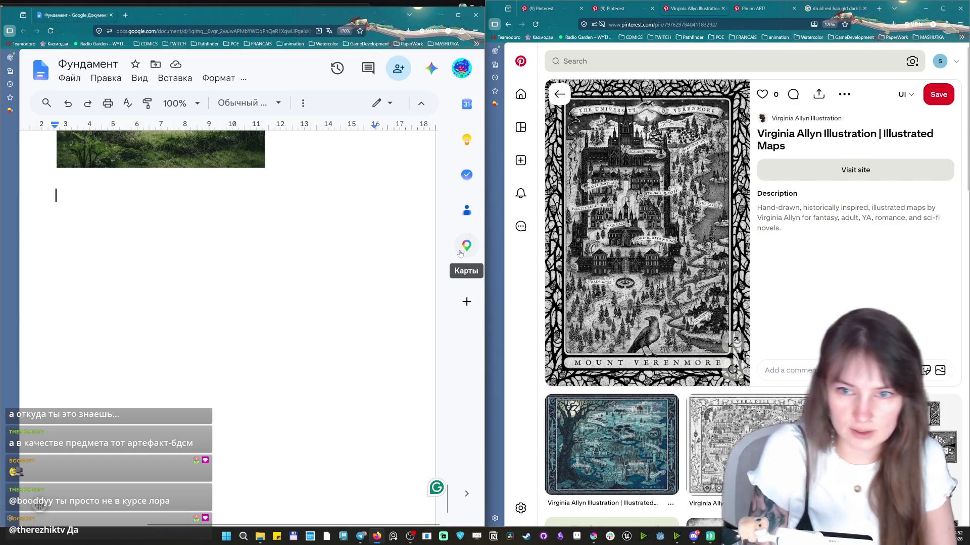
scroll(341, 220, "up", 5)
scroll(342, 220, "down", 3)
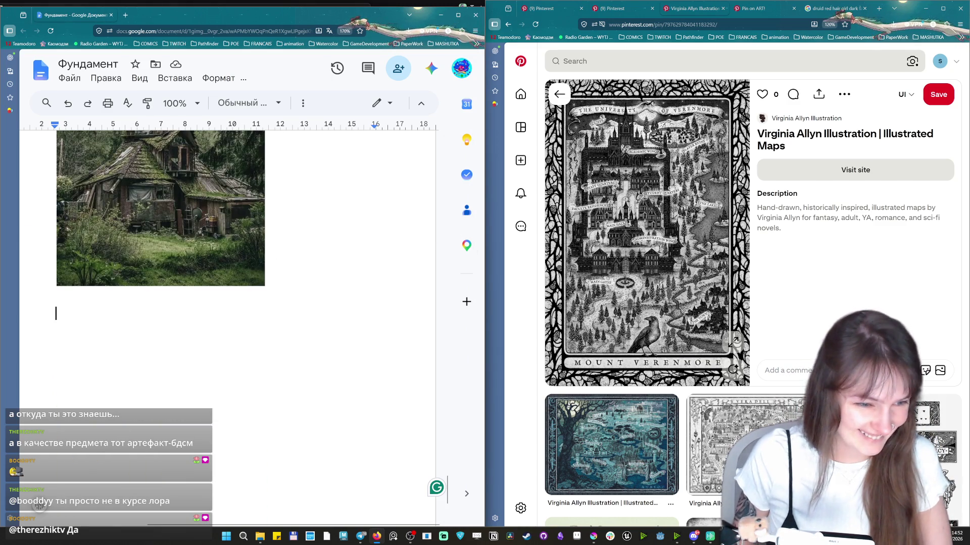
type("M")
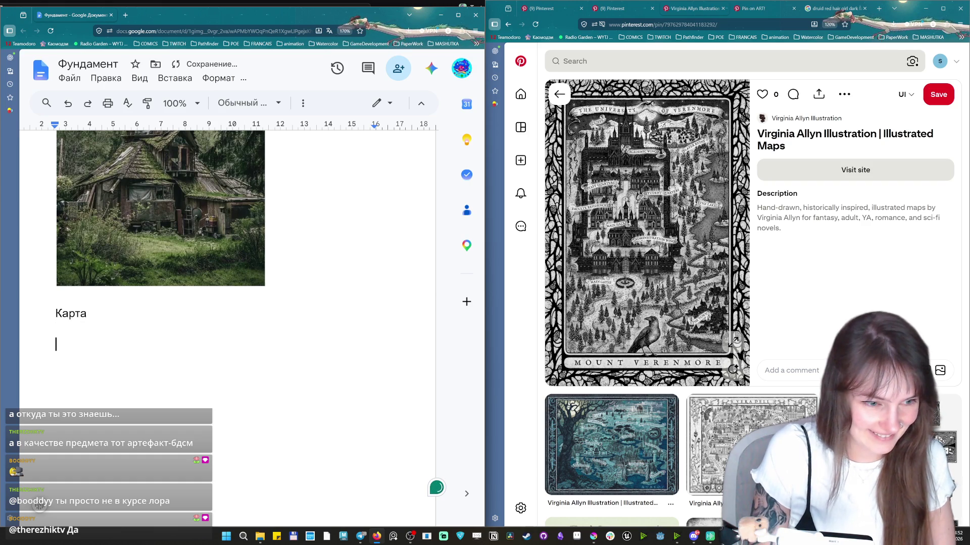
Paste the Mount Verenmore map under the Карта caption, restoring it after an accidental delete.
key("ctrl+v")
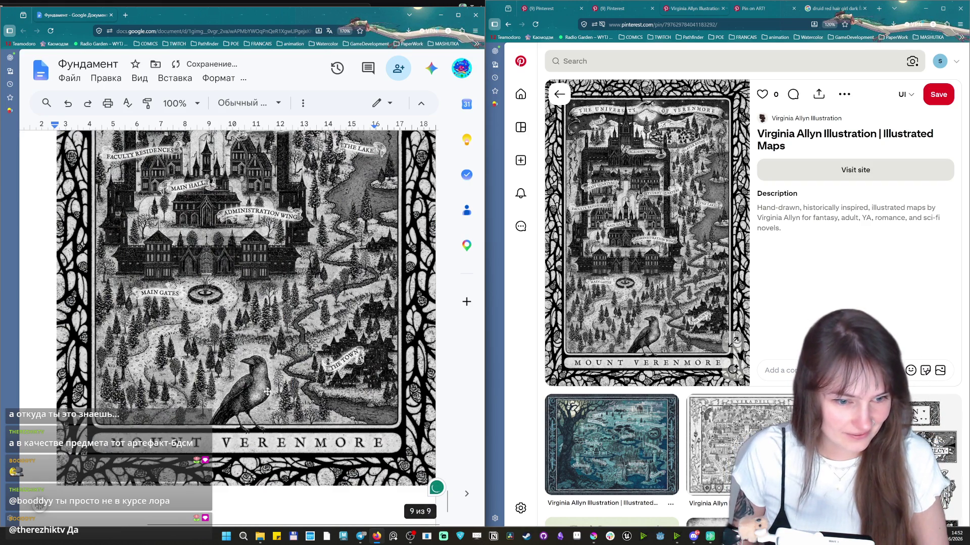
left_click(263, 390)
scroll(356, 409, "down", 1)
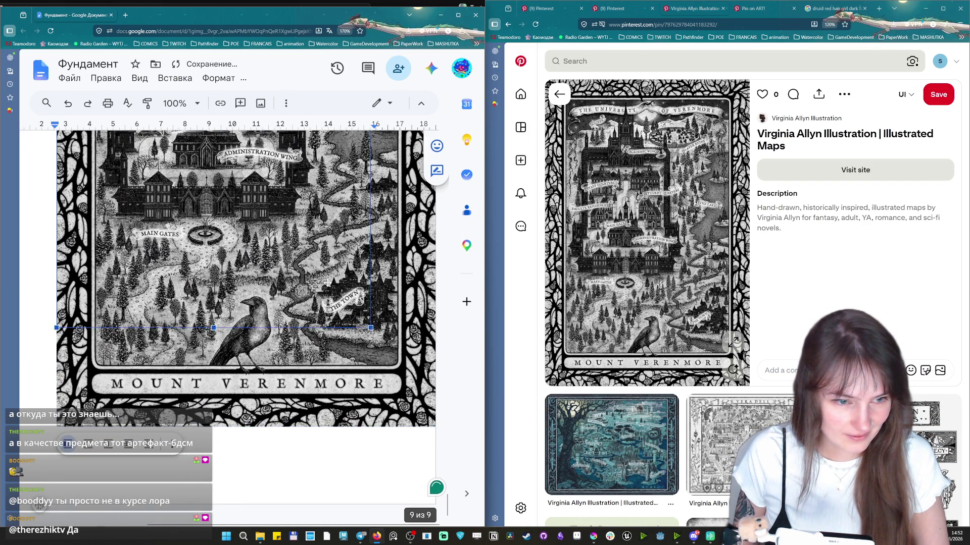
key("Delete")
key("ctrl+z")
key("ctrl+z")
key("ctrl+y")
scroll(300, 329, "down", 4)
scroll(177, 379, "up", 4)
scroll(177, 380, "down", 3)
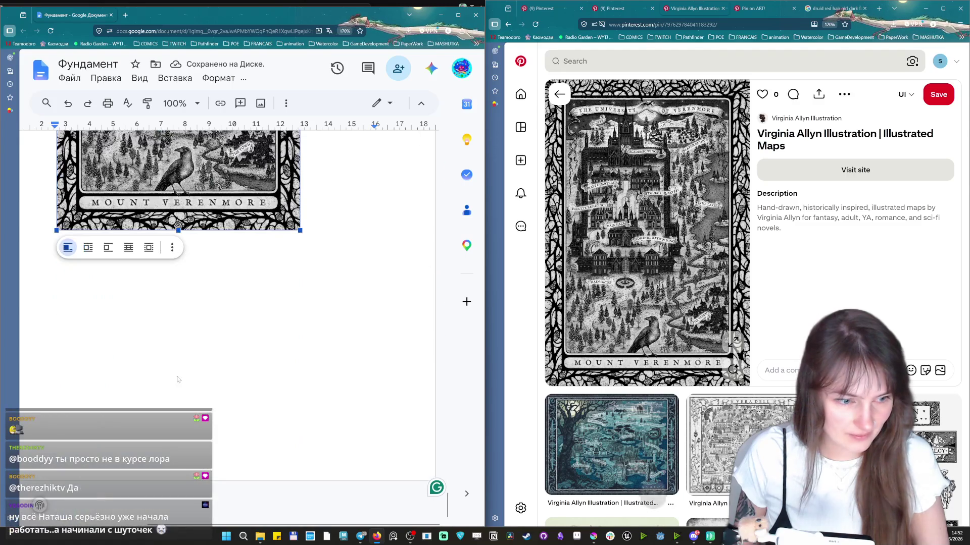
scroll(177, 318, "up", 4)
left_click(832, 61)
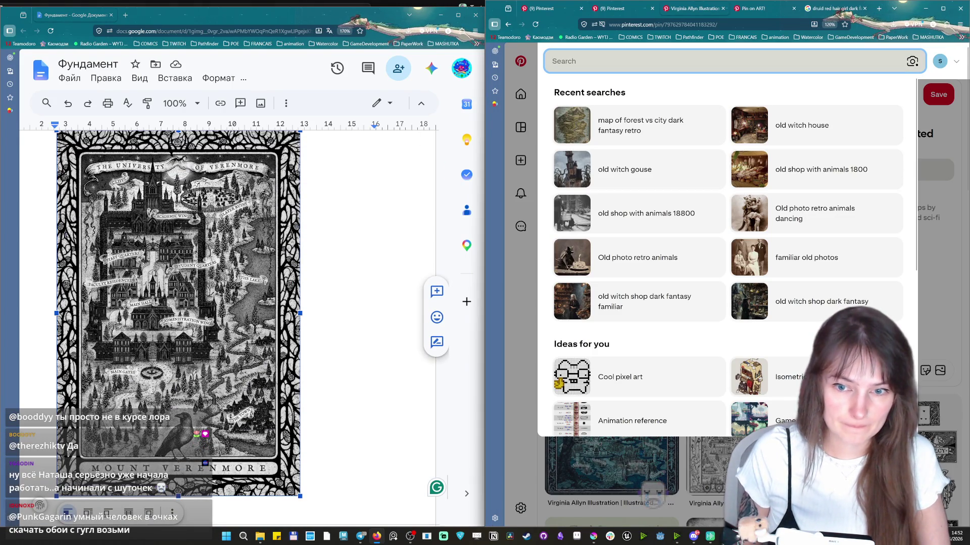
type("Ведьма")
type(" и в")
Search 'ведьма и фамильяр' and open the Dark Folk pin of the woman with the horned devil.
key("BackSpace")
type("фамильяр")
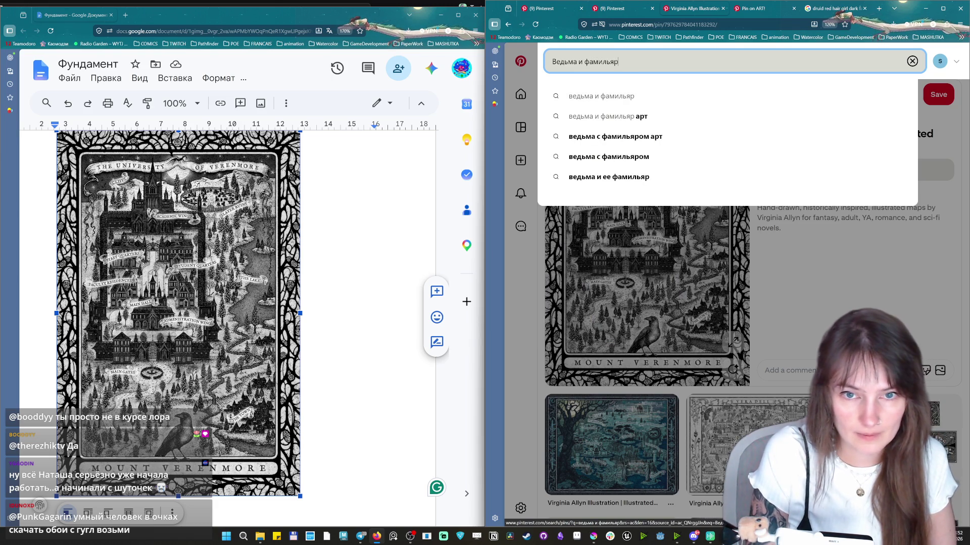
key("Return")
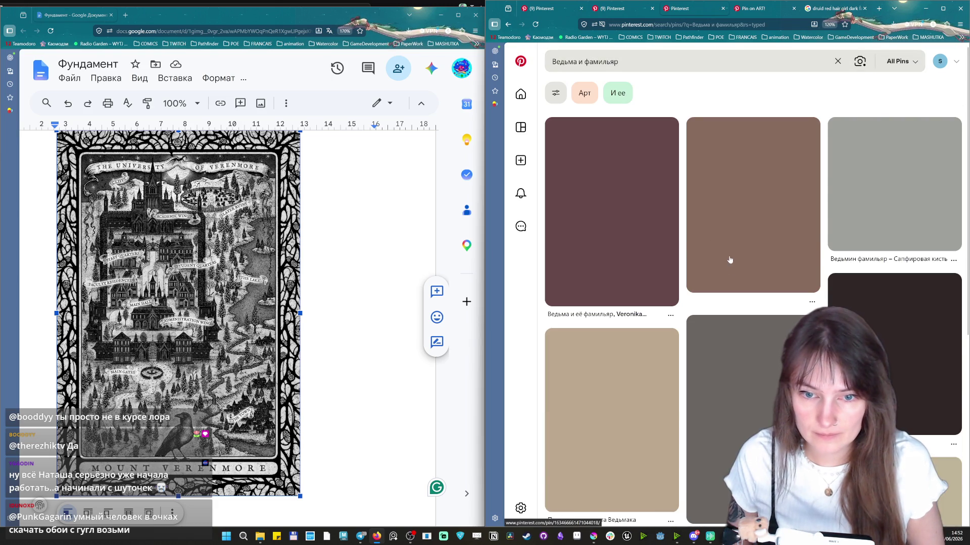
scroll(784, 239, "down", 2)
mouse_move(752, 274)
scroll(737, 255, "up", 2)
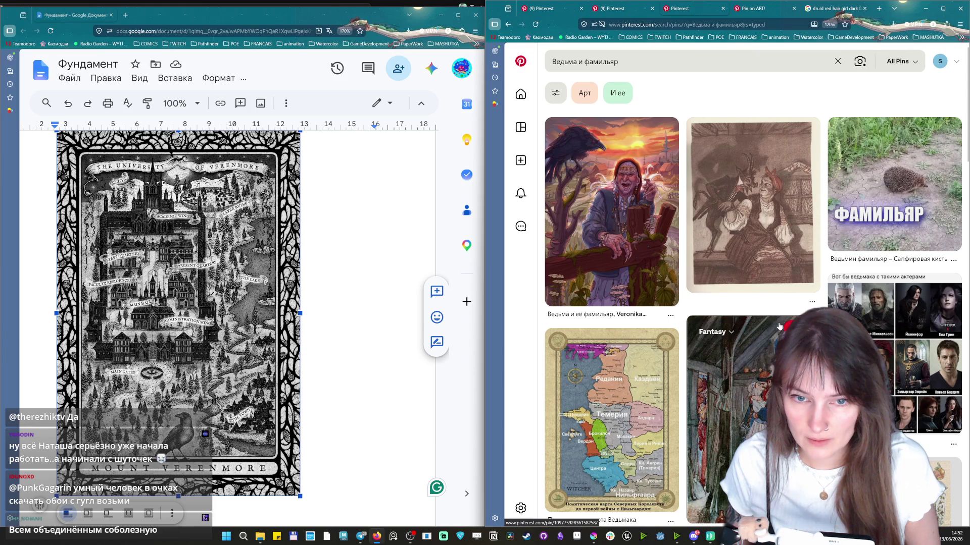
scroll(757, 330, "down", 5)
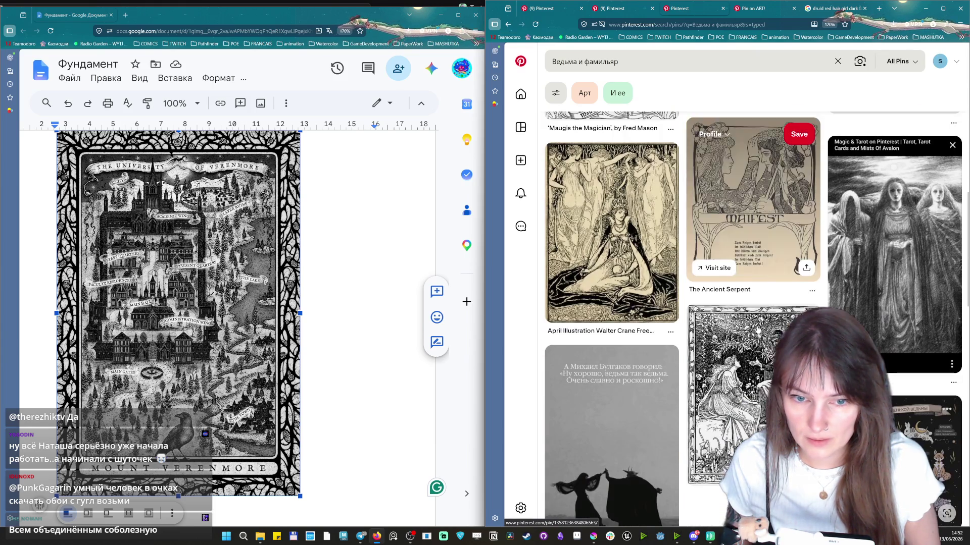
scroll(758, 330, "down", 5)
scroll(641, 414, "down", 1)
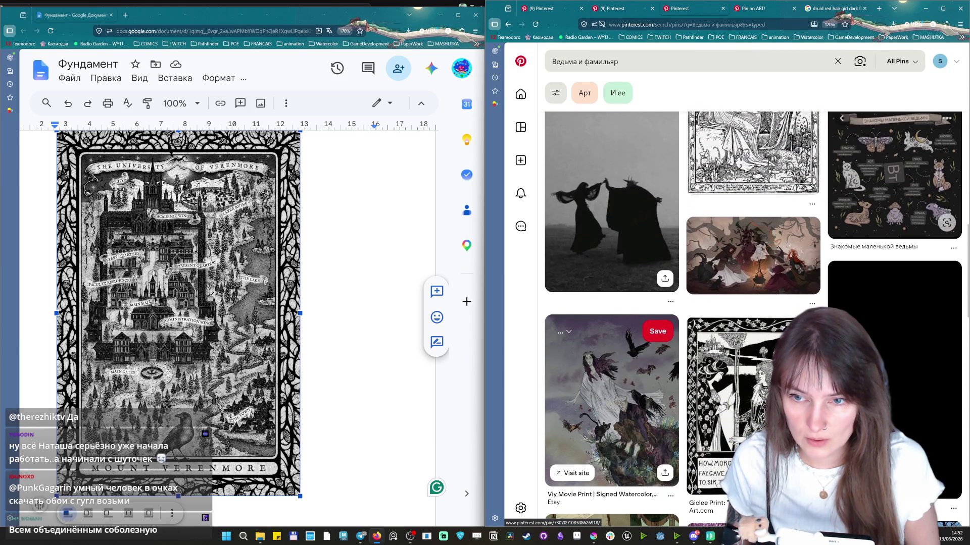
scroll(736, 362, "down", 2)
scroll(737, 361, "down", 3)
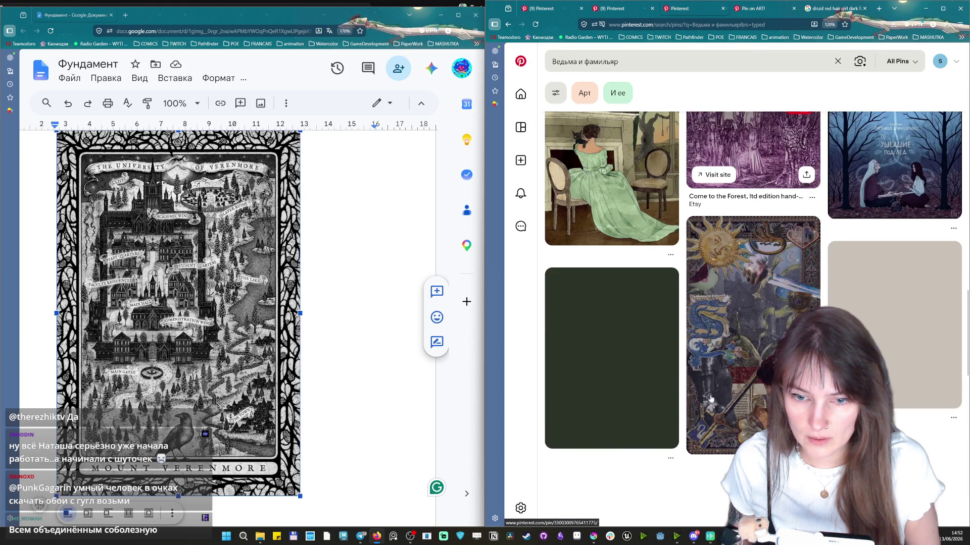
scroll(747, 369, "down", 1)
scroll(754, 378, "down", 3)
scroll(754, 378, "down", 3)
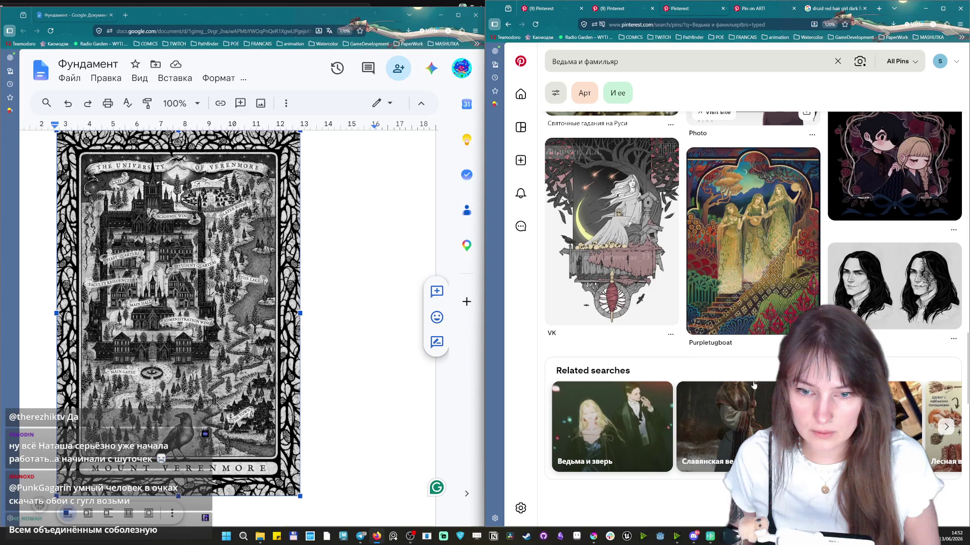
scroll(756, 373, "down", 3)
scroll(756, 376, "down", 3)
scroll(756, 379, "down", 3)
scroll(755, 383, "down", 3)
scroll(757, 382, "down", 2)
scroll(751, 375, "down", 2)
scroll(744, 364, "down", 3)
scroll(736, 352, "down", 3)
scroll(737, 352, "down", 3)
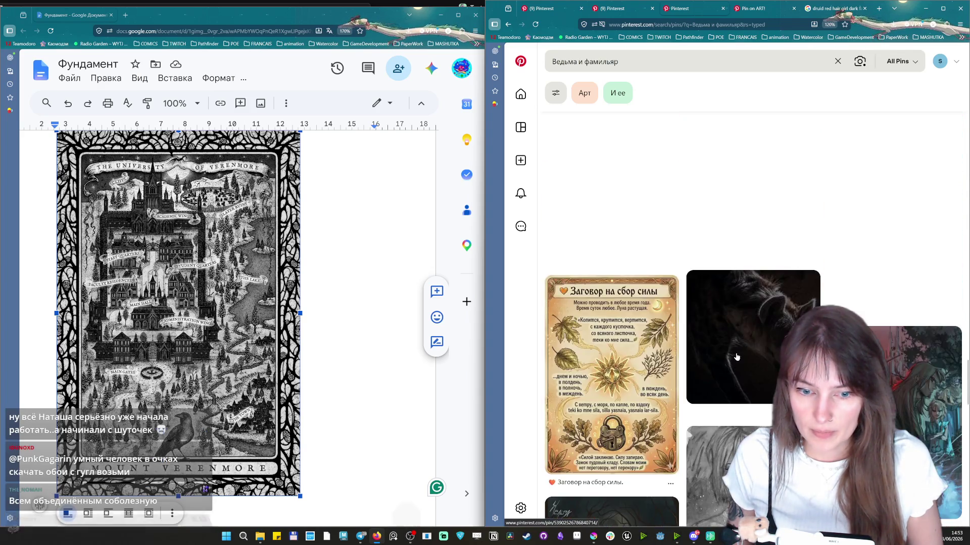
scroll(736, 352, "down", 3)
scroll(737, 352, "down", 3)
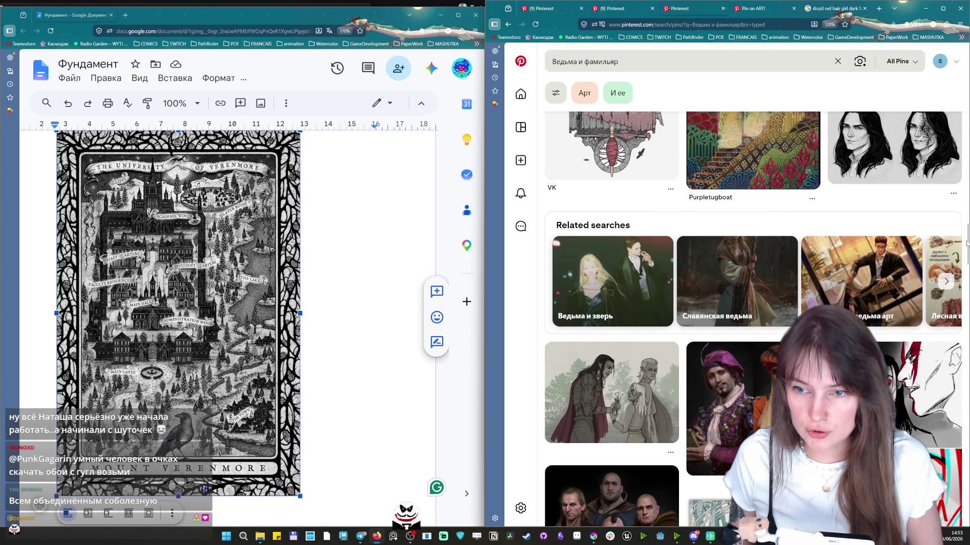
scroll(731, 265, "down", 3)
scroll(728, 180, "down", 3)
left_click(729, 180)
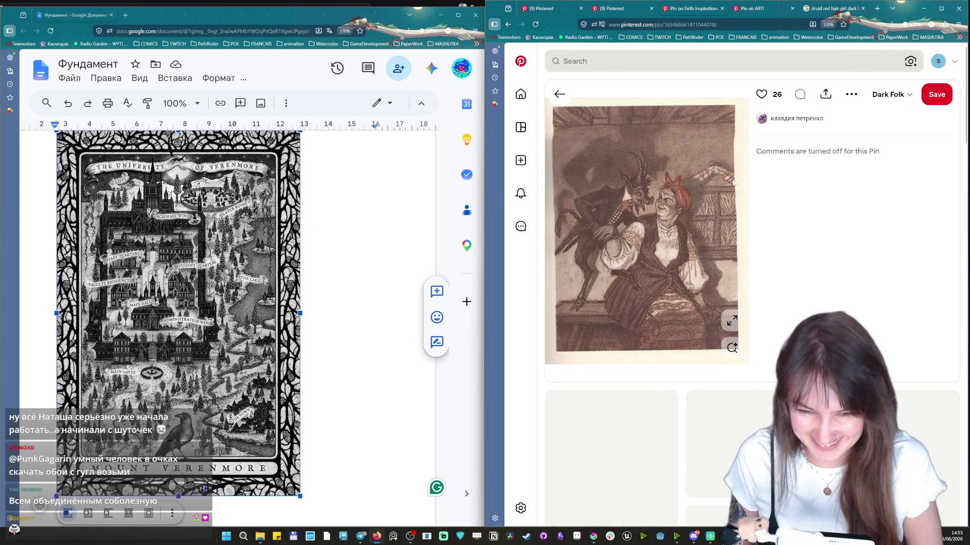
scroll(764, 239, "down", 2)
scroll(764, 238, "down", 1)
scroll(765, 238, "down", 1)
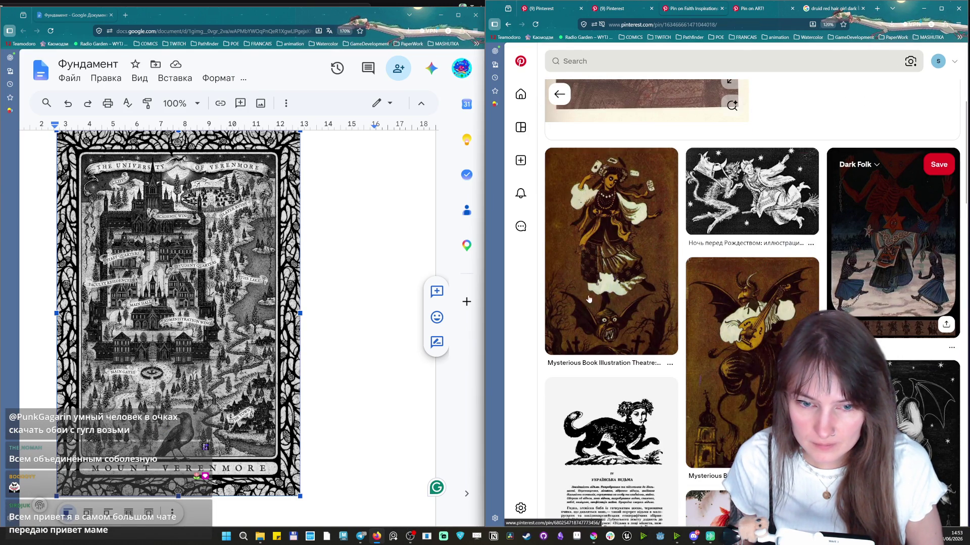
Open the Ukrainian Witch illustration pin and copy its image.
left_click(599, 262)
right_click(632, 236)
key("Escape")
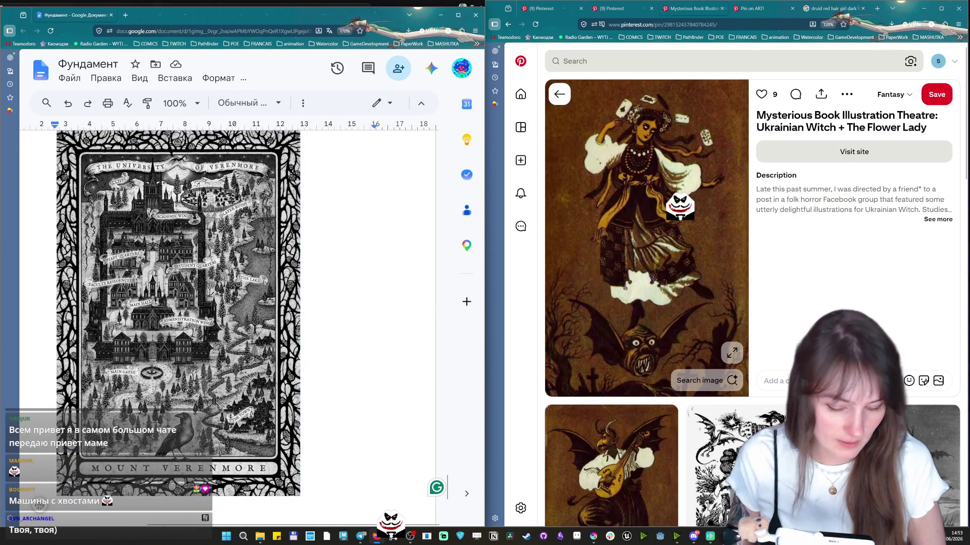
Paste the witch illustration below the map, shrink it and start the Ведьма и фамильяр caption line.
key("ctrl+v")
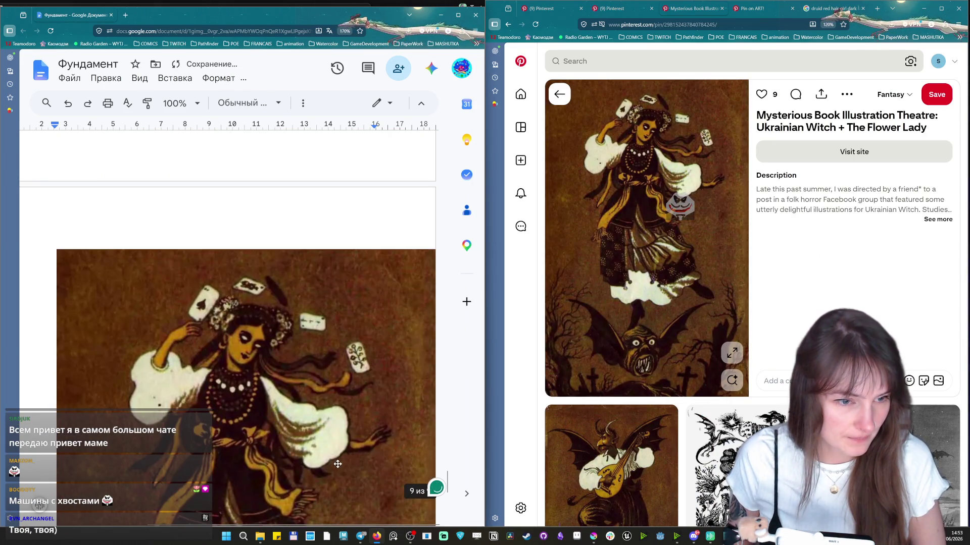
scroll(321, 387, "down", 5)
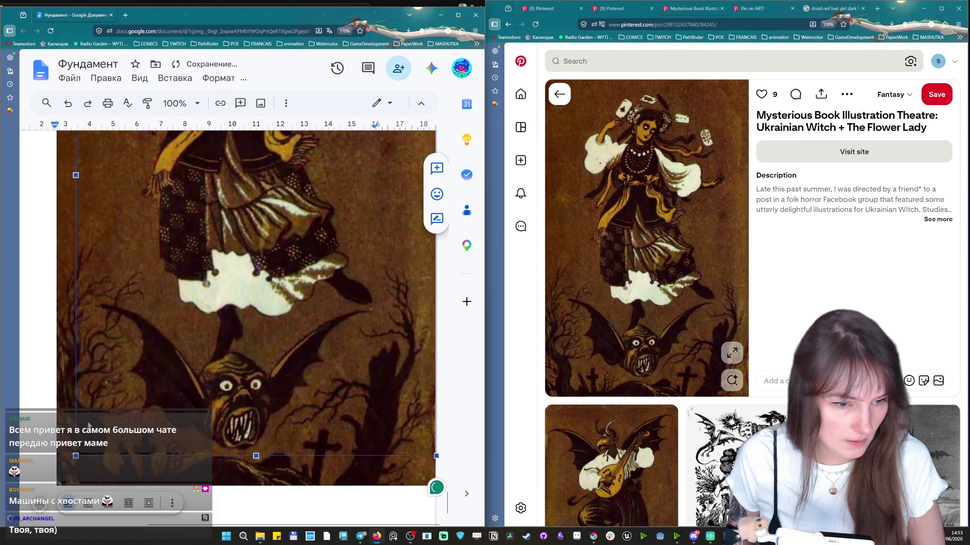
left_click_drag(193, 308, 199, 309)
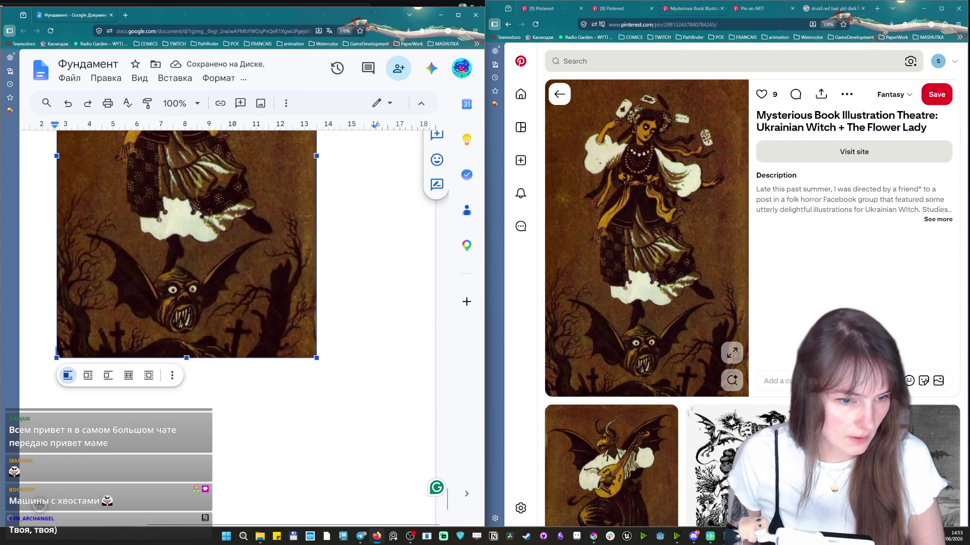
left_click(318, 354)
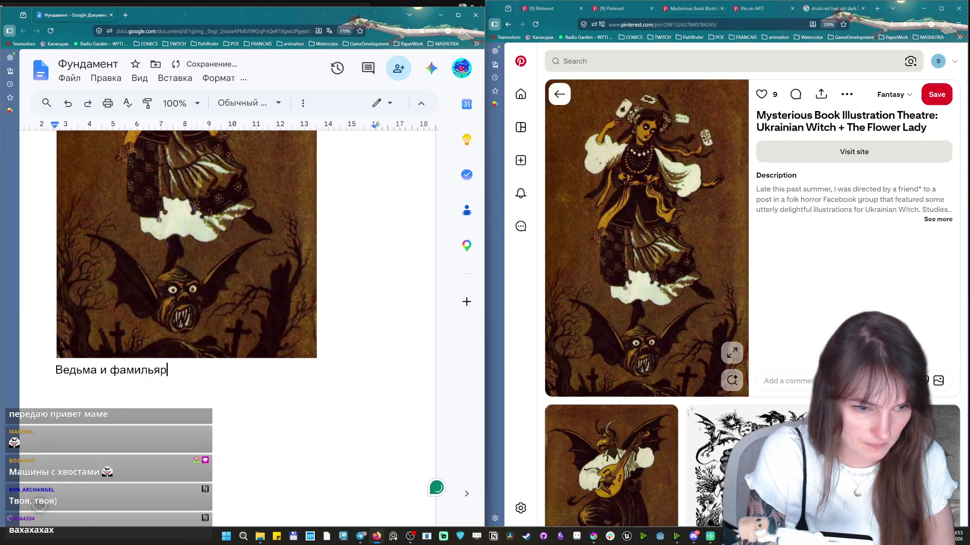
scroll(901, 290, "down", 2)
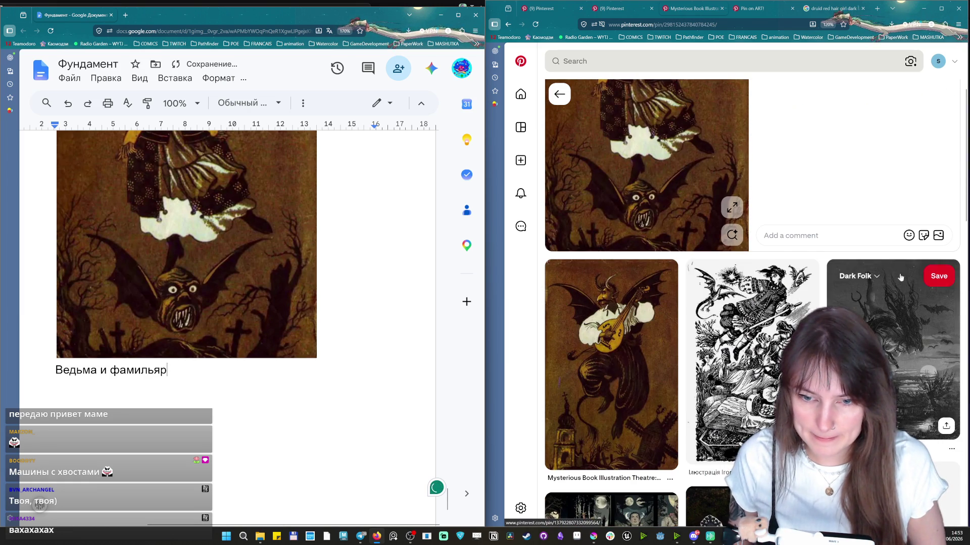
scroll(902, 290, "down", 4)
scroll(902, 290, "down", 4)
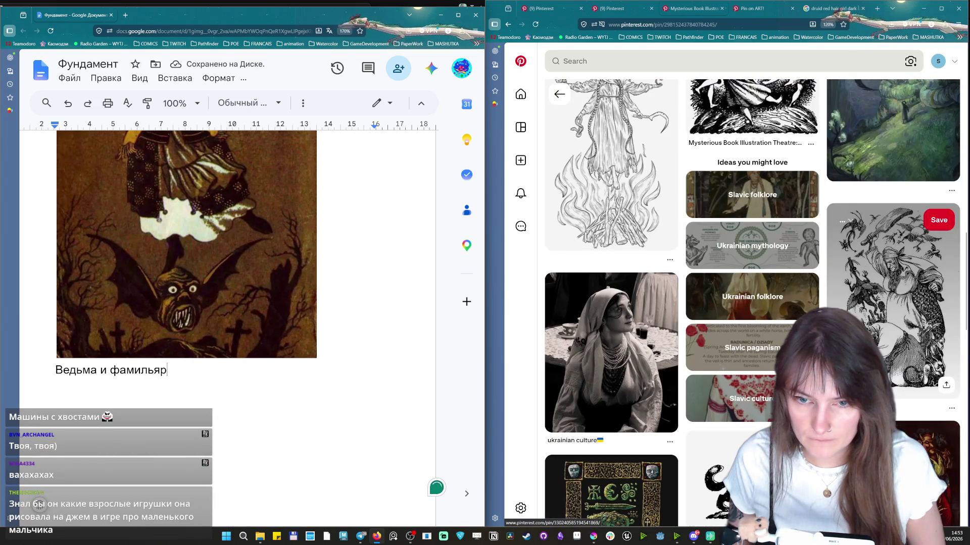
scroll(842, 221, "down", 4)
scroll(880, 223, "down", 4)
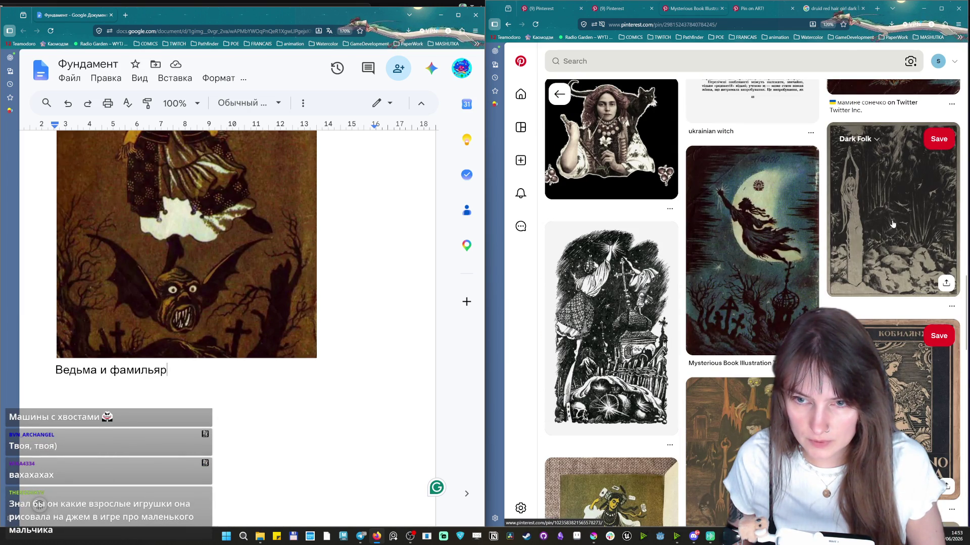
scroll(790, 213, "down", 3)
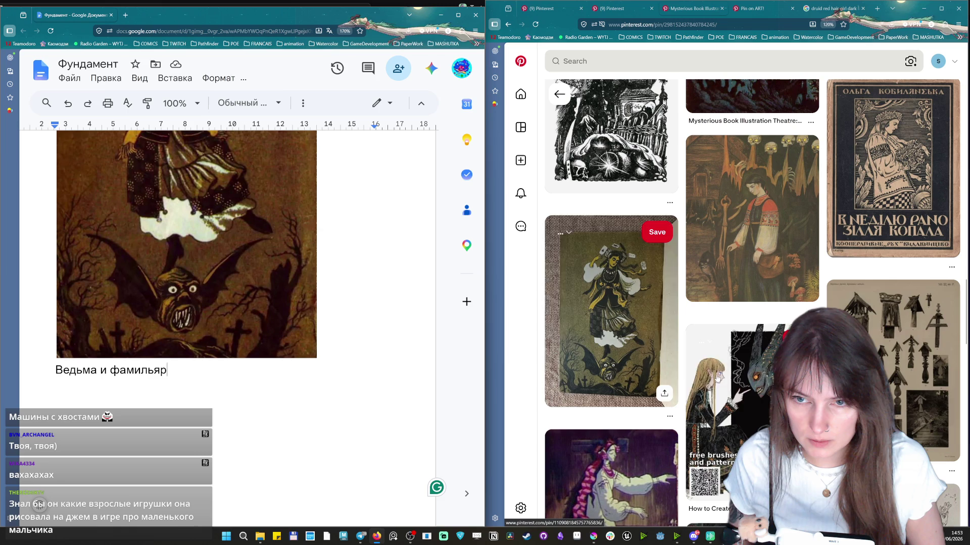
scroll(773, 278, "down", 2)
scroll(774, 278, "down", 1)
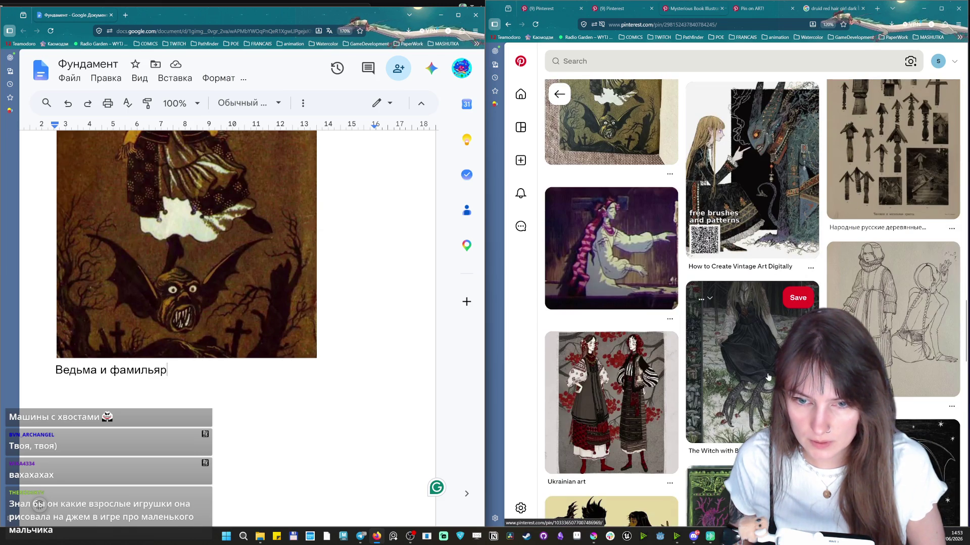
scroll(768, 377, "down", 1)
scroll(763, 371, "down", 3)
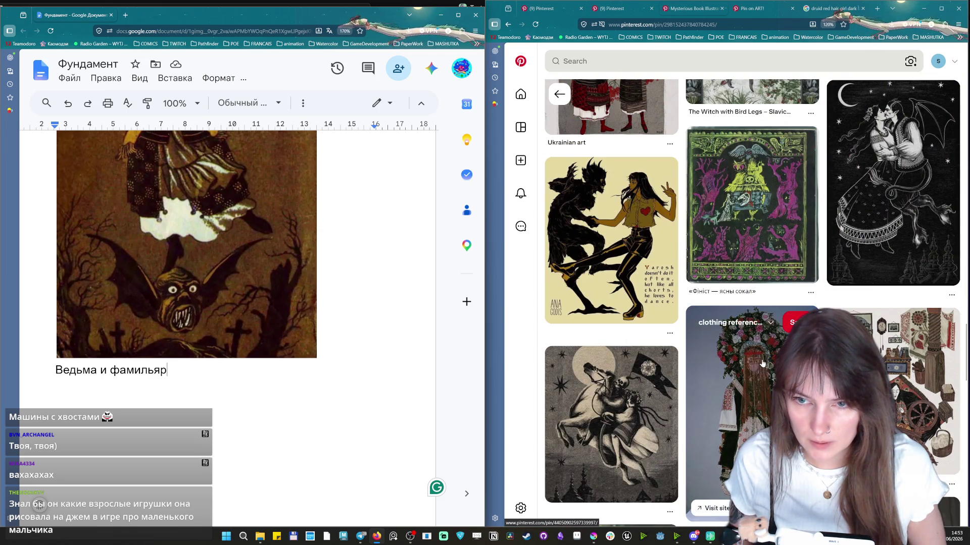
scroll(763, 366, "down", 3)
scroll(760, 360, "down", 3)
scroll(756, 353, "down", 3)
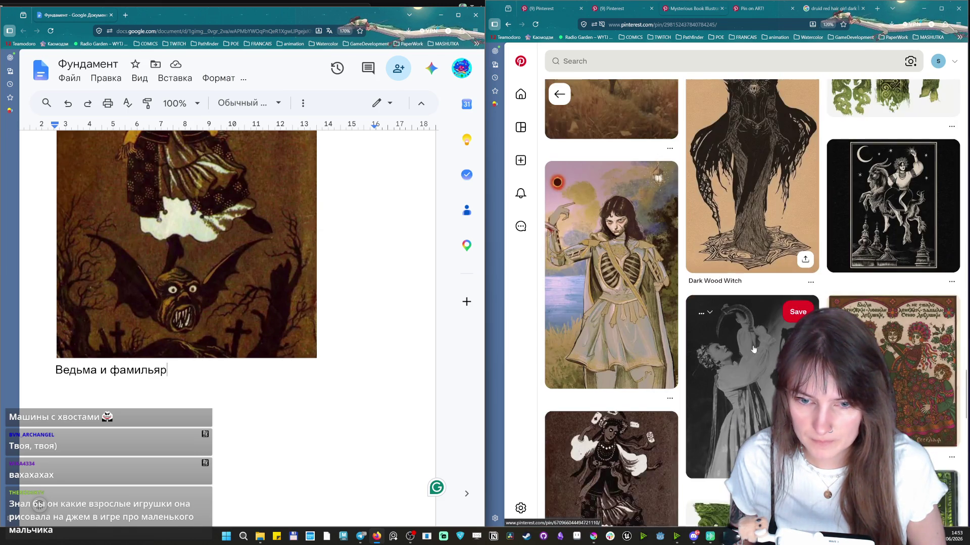
scroll(753, 350, "down", 3)
scroll(754, 350, "down", 3)
scroll(754, 349, "down", 2)
scroll(753, 349, "down", 3)
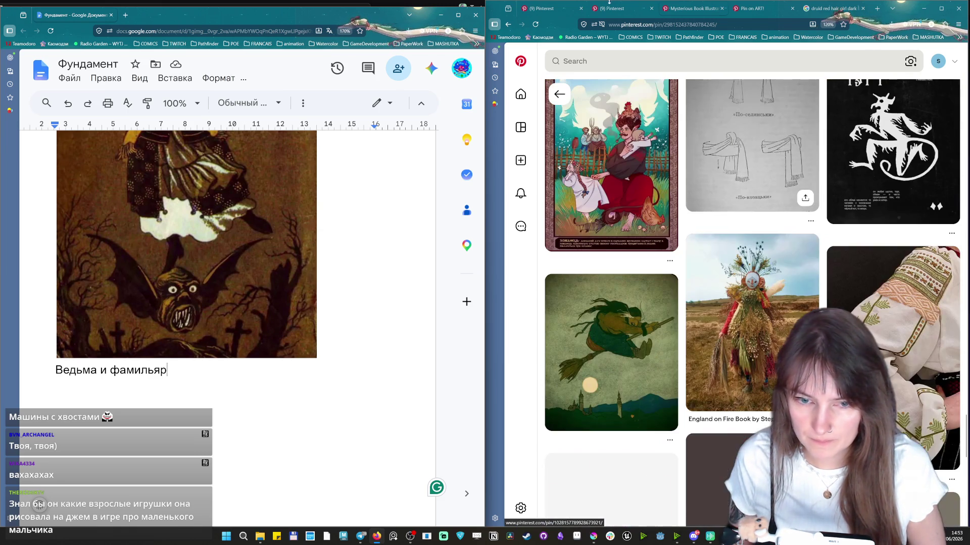
Run the retro witch atmosphere search and open the pin of witches dancing by fire.
left_click(682, 61)
type("ку")
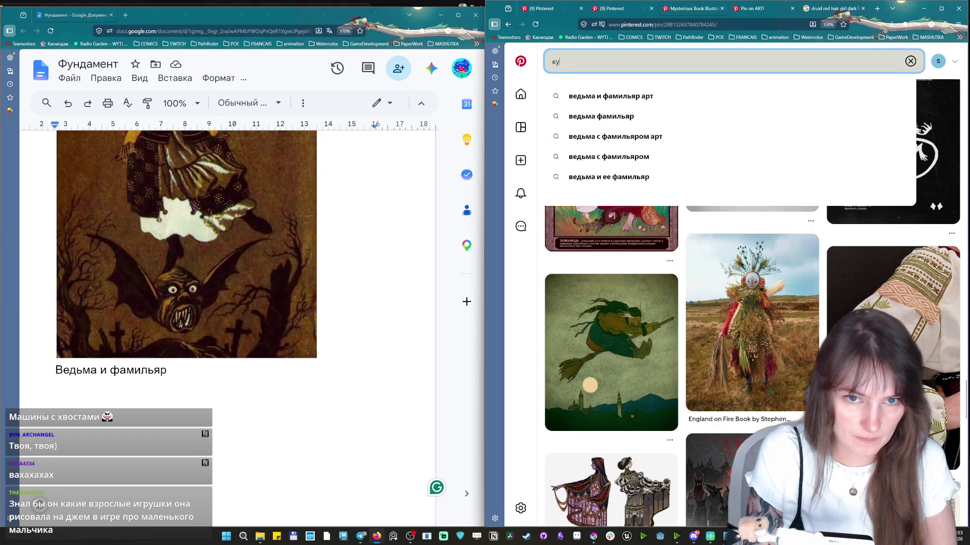
key("BackSpace")
key("BackSpace")
type("retor")
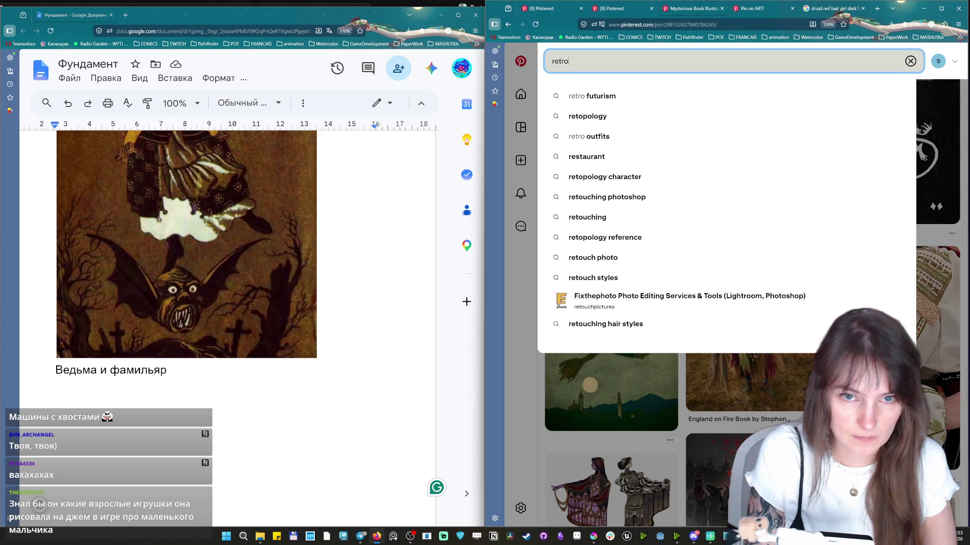
type("tch a")
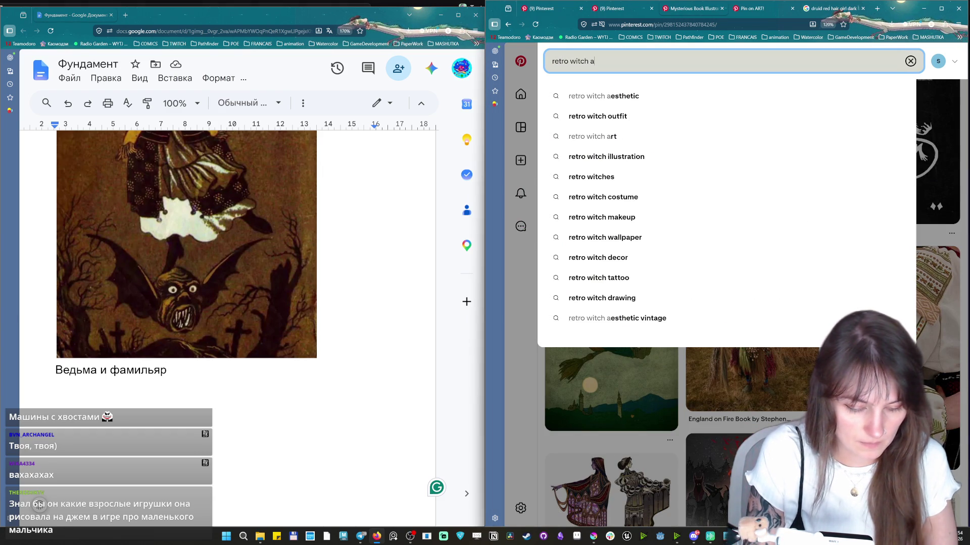
type("tmosphere")
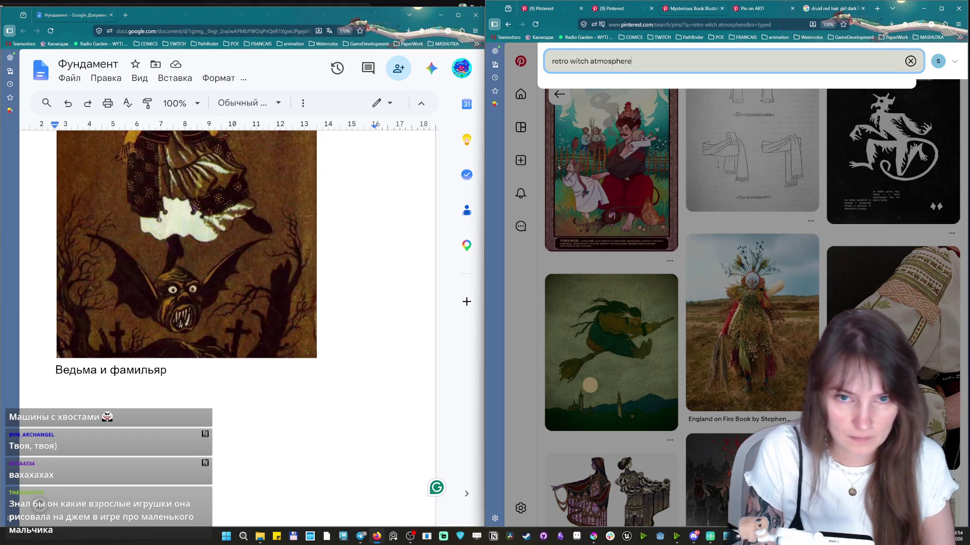
key("Return")
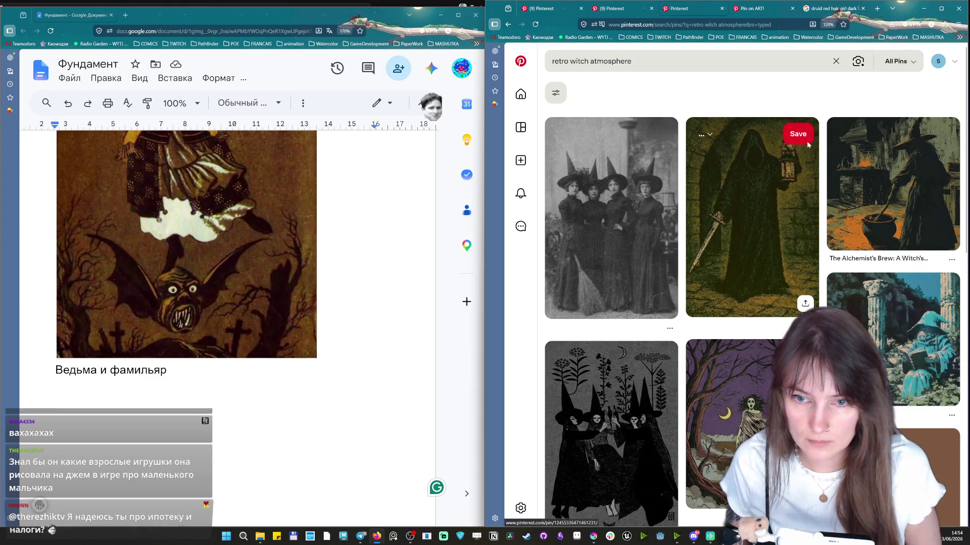
scroll(791, 277, "down", 4)
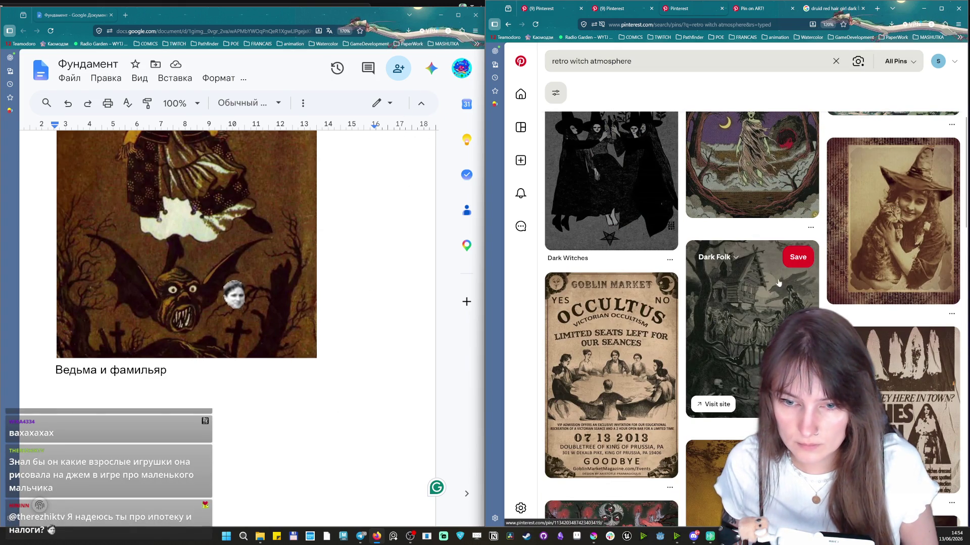
scroll(792, 278, "down", 1)
scroll(756, 217, "down", 1)
scroll(759, 210, "down", 3)
left_click(746, 219)
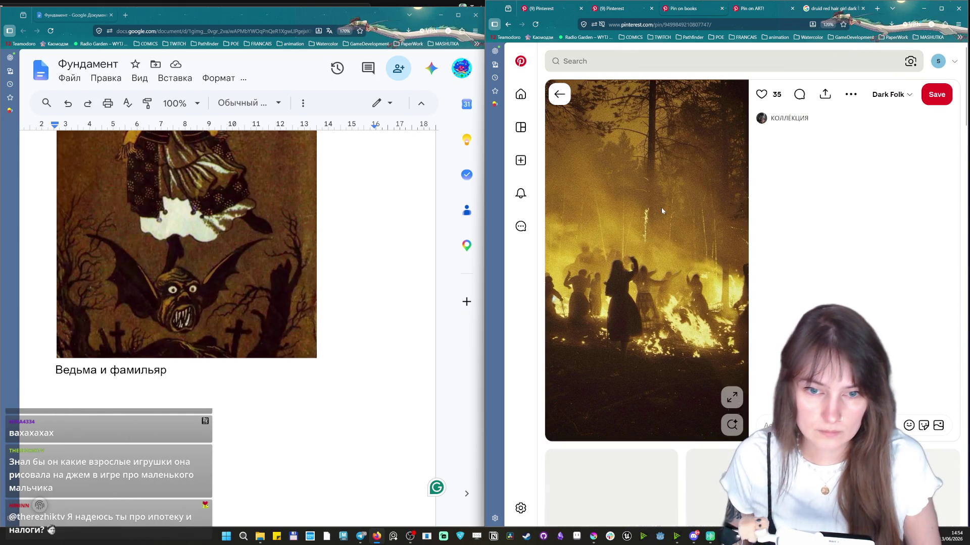
Copy the witches-by-fire photo, paste it under the caption and switch to Discord.
right_click(660, 213)
left_click(682, 250)
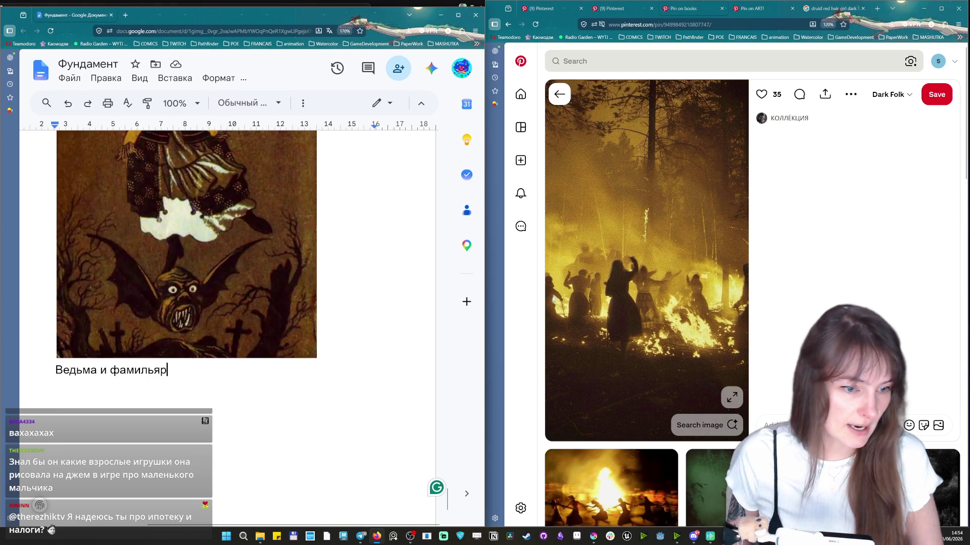
key("ctrl+v")
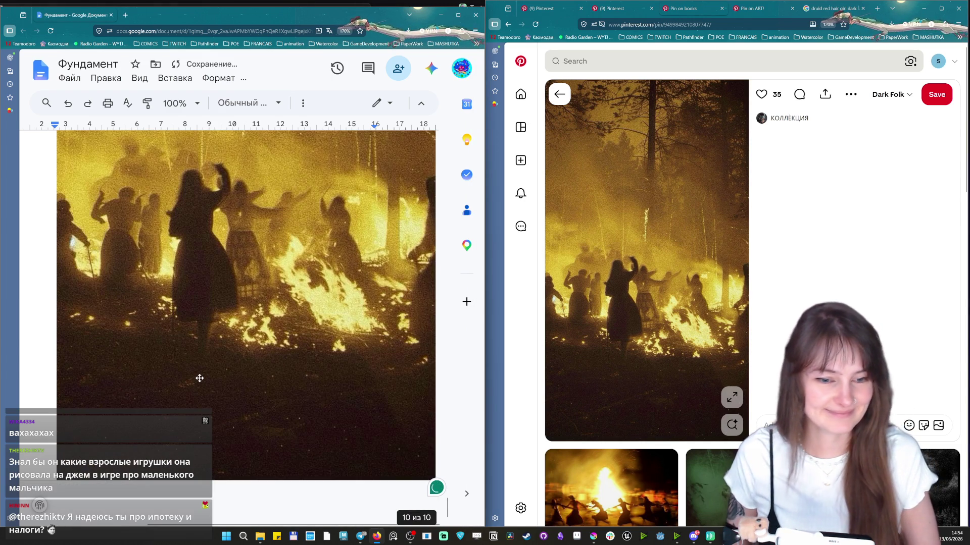
key("alt+Tab")
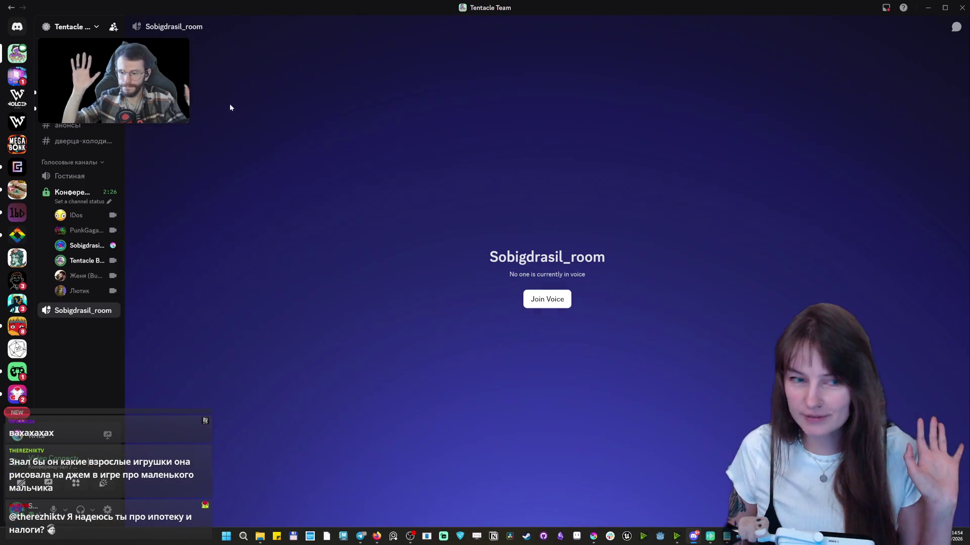
Join the Конференц-зал video call with own camera turned on.
left_click(77, 200)
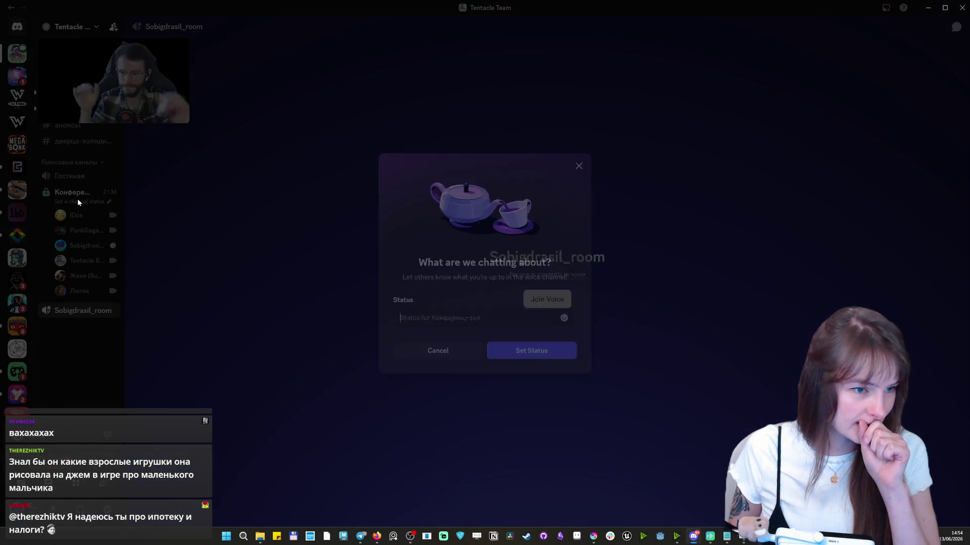
left_click(600, 156)
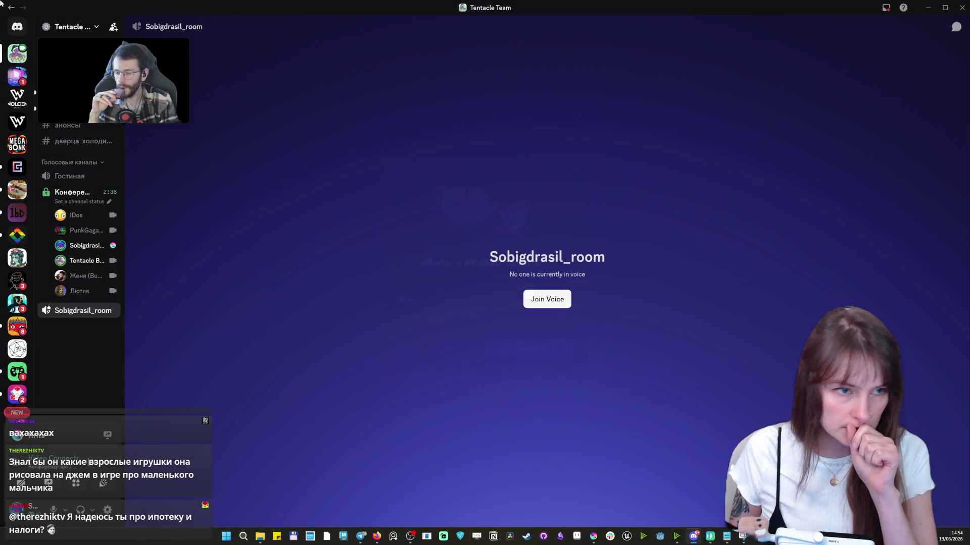
left_click(70, 53)
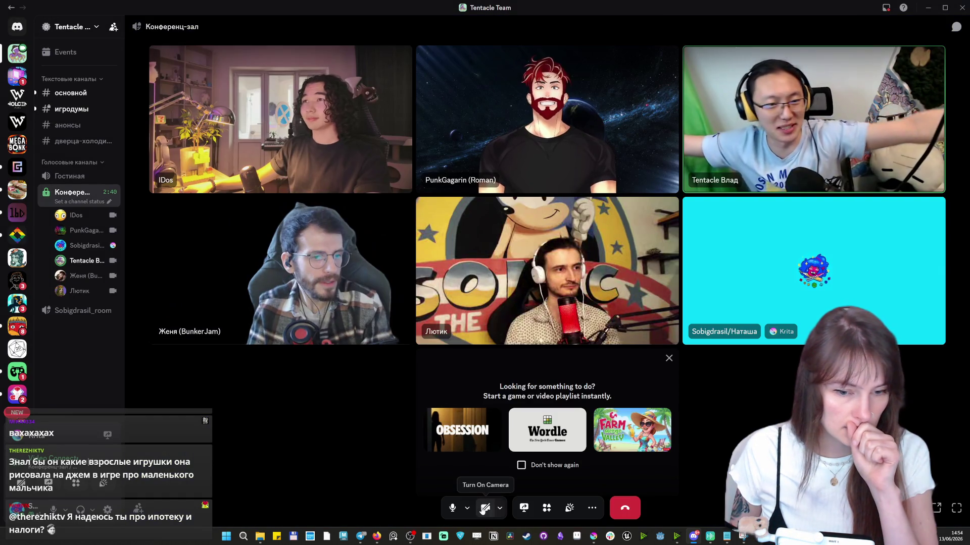
left_click(497, 505)
left_click(565, 432)
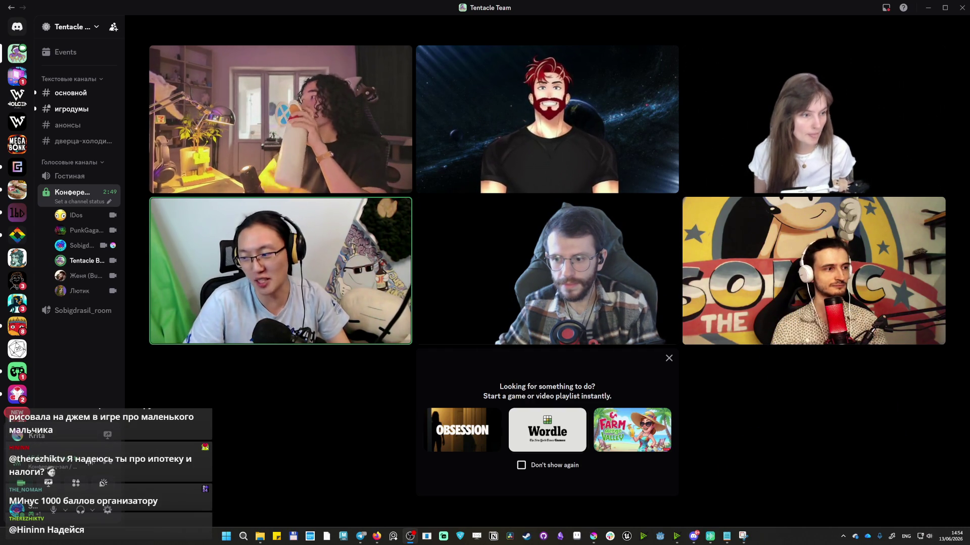
View the call full-screen, dismiss activity suggestions, then snap the call window left beside the document.
left_click(957, 509)
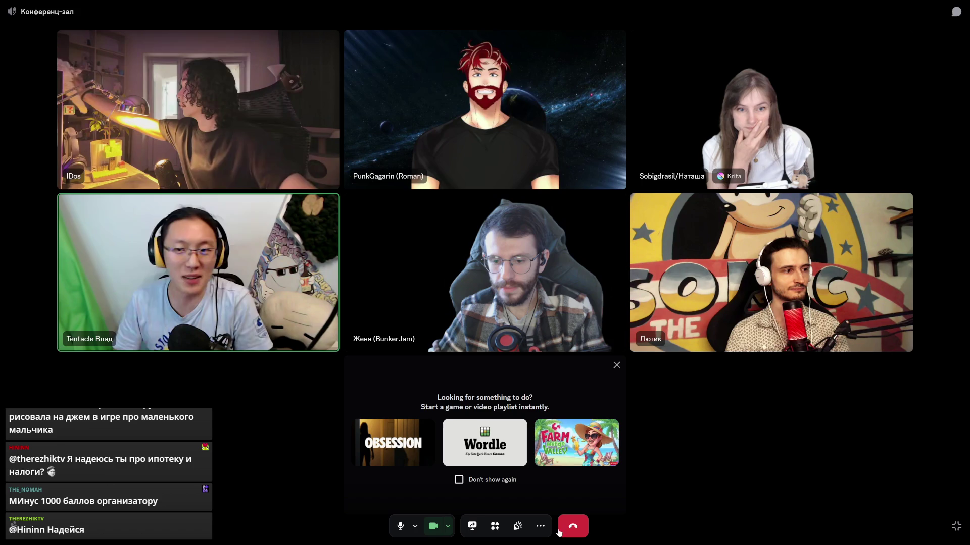
left_click(615, 366)
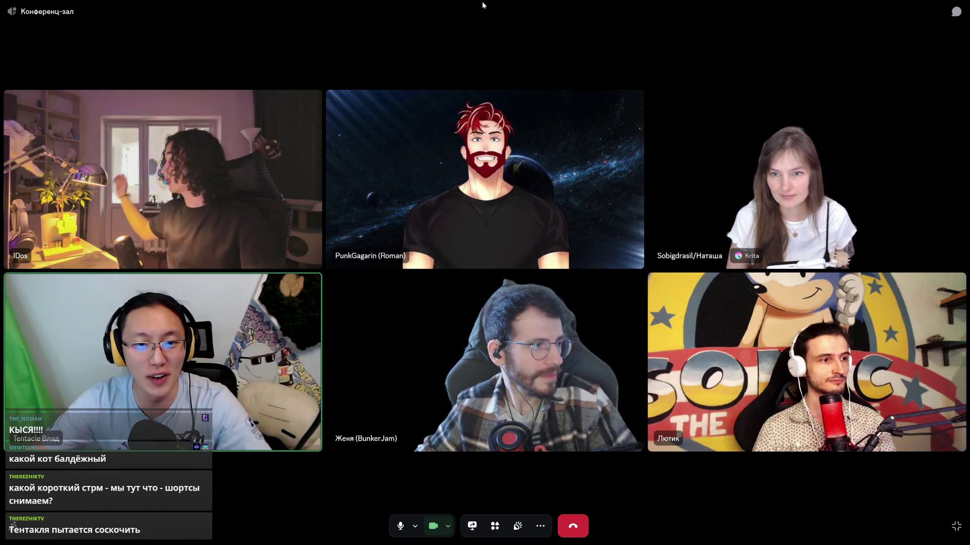
left_click(956, 523)
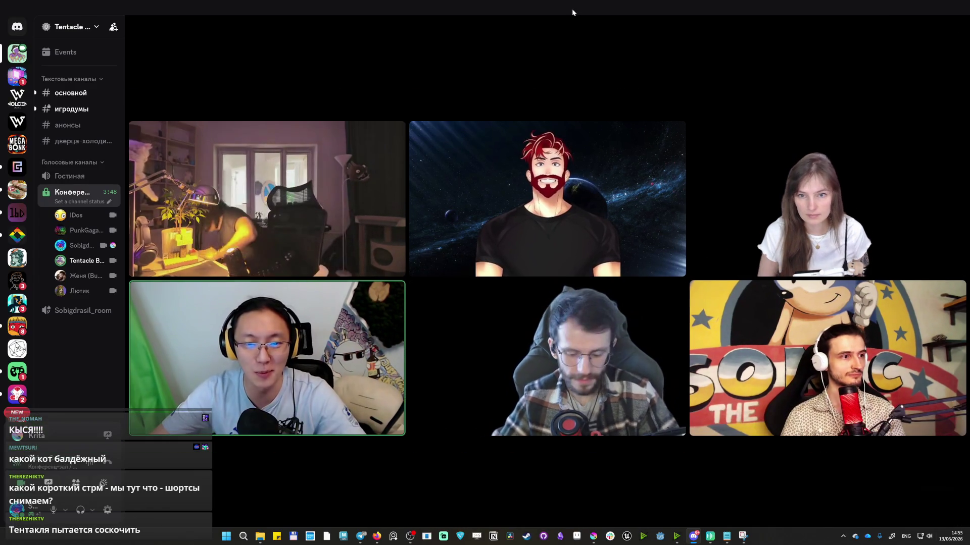
left_click_drag(572, 9, 294, 19)
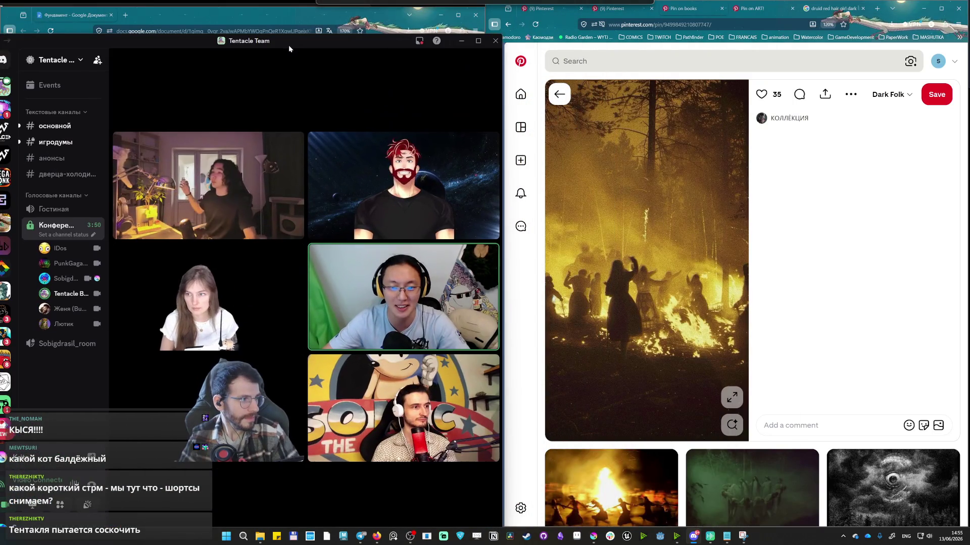
key("alt+Tab")
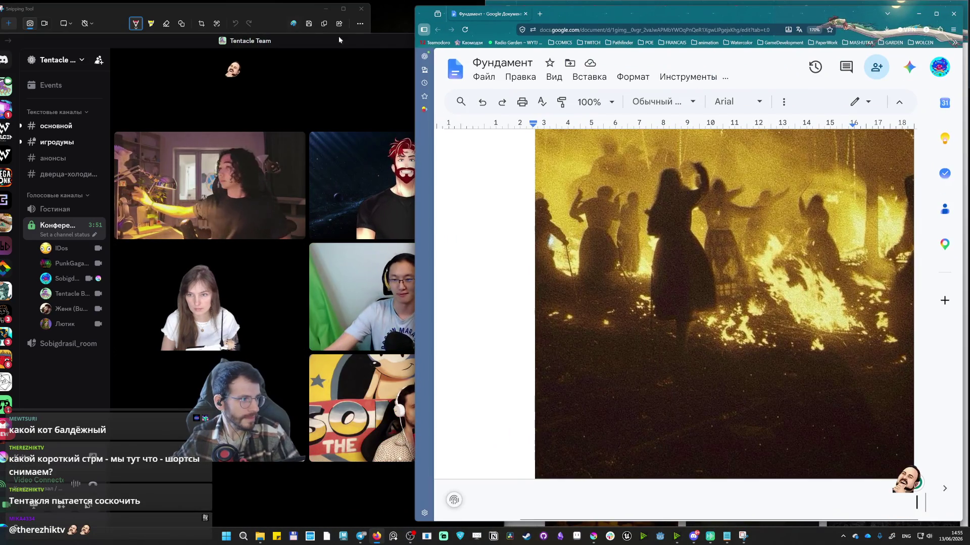
left_click(313, 29)
scroll(726, 351, "down", 5)
scroll(727, 351, "down", 5)
scroll(732, 349, "down", 5)
scroll(739, 345, "down", 5)
scroll(744, 340, "down", 5)
scroll(744, 341, "up", 5)
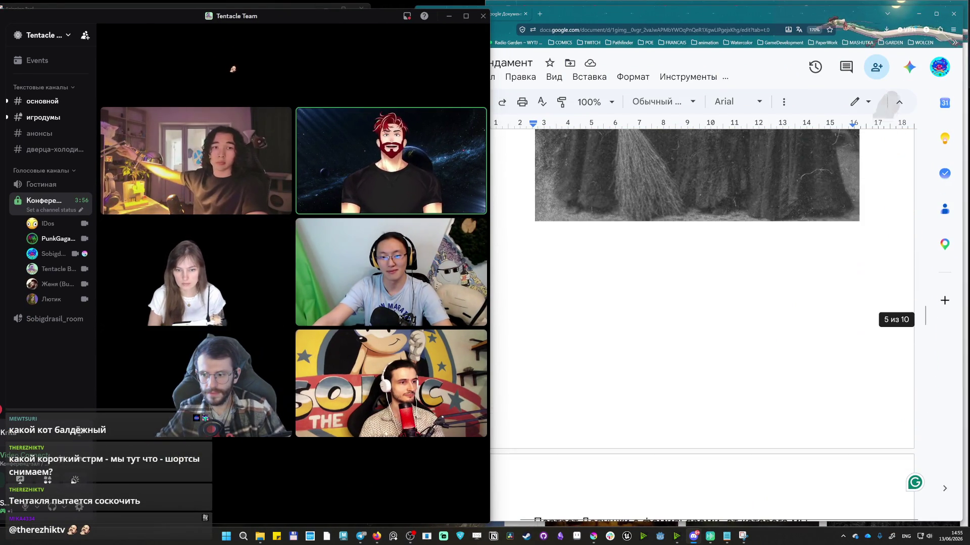
scroll(744, 340, "up", 5)
scroll(745, 340, "up", 5)
scroll(744, 341, "up", 5)
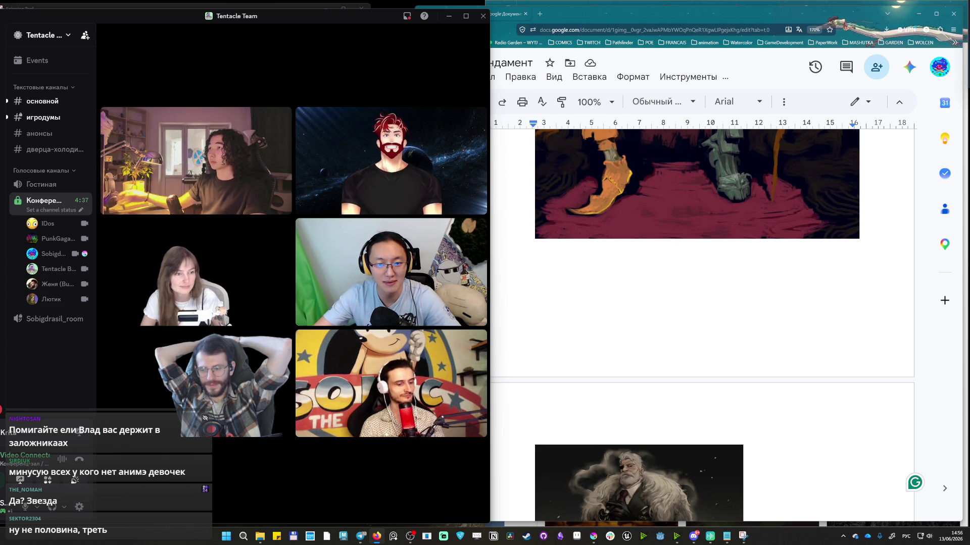
scroll(757, 266, "down", 1)
scroll(755, 266, "down", 4)
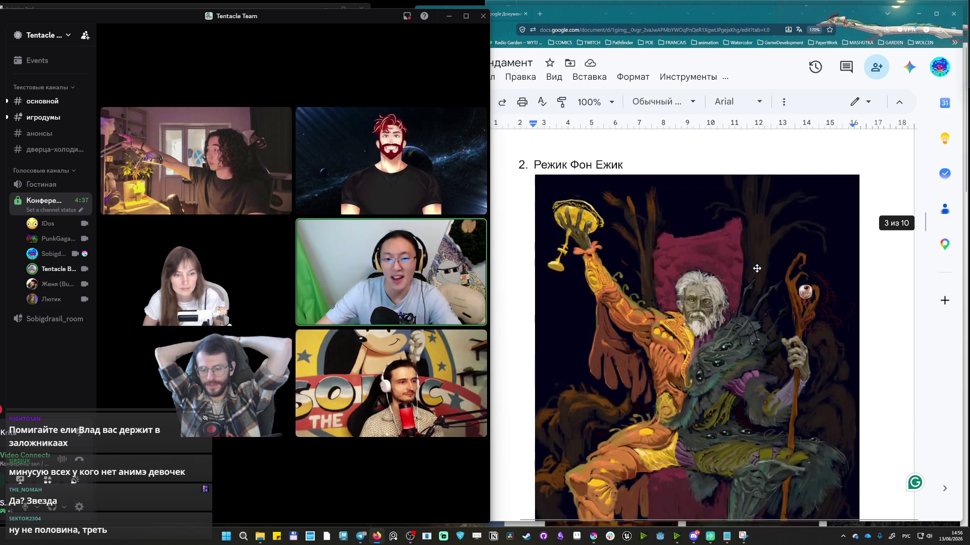
scroll(756, 266, "down", 5)
scroll(754, 262, "down", 4)
scroll(750, 256, "up", 4)
scroll(746, 251, "down", 5)
scroll(745, 251, "down", 5)
scroll(746, 251, "down", 5)
scroll(746, 251, "down", 5)
scroll(745, 251, "down", 5)
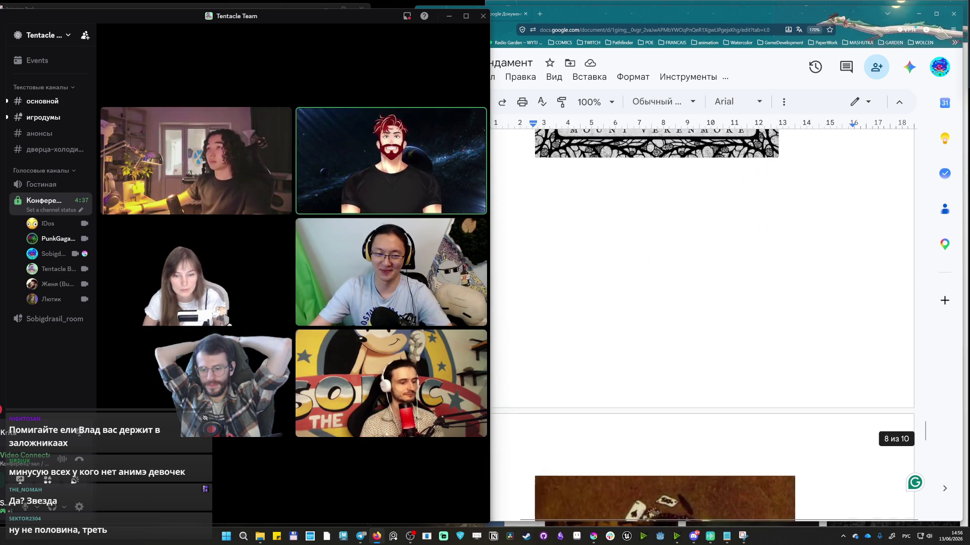
scroll(740, 244, "down", 5)
scroll(739, 244, "down", 1)
scroll(765, 273, "down", 5)
scroll(792, 301, "down", 5)
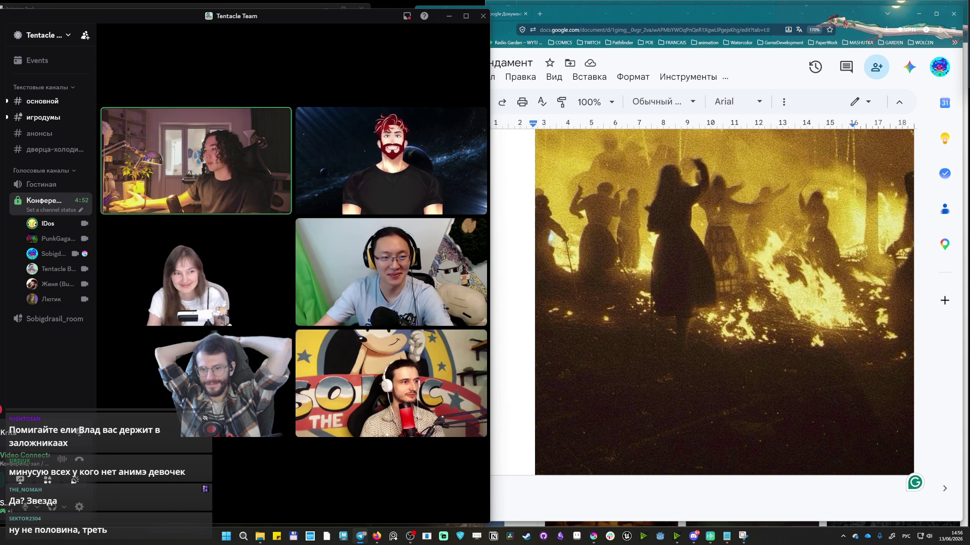
scroll(797, 301, "down", 2)
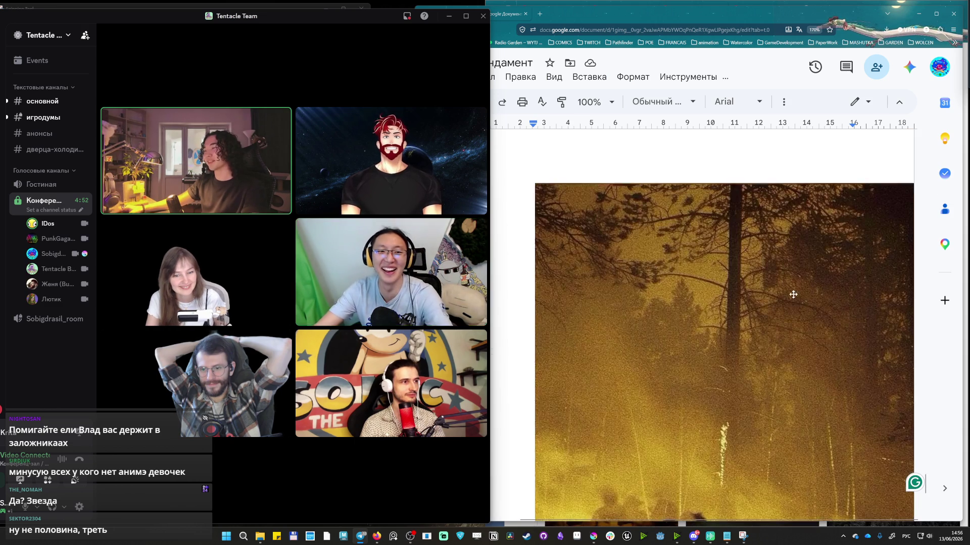
scroll(798, 302, "down", 3)
scroll(797, 301, "down", 1)
scroll(797, 301, "down", 3)
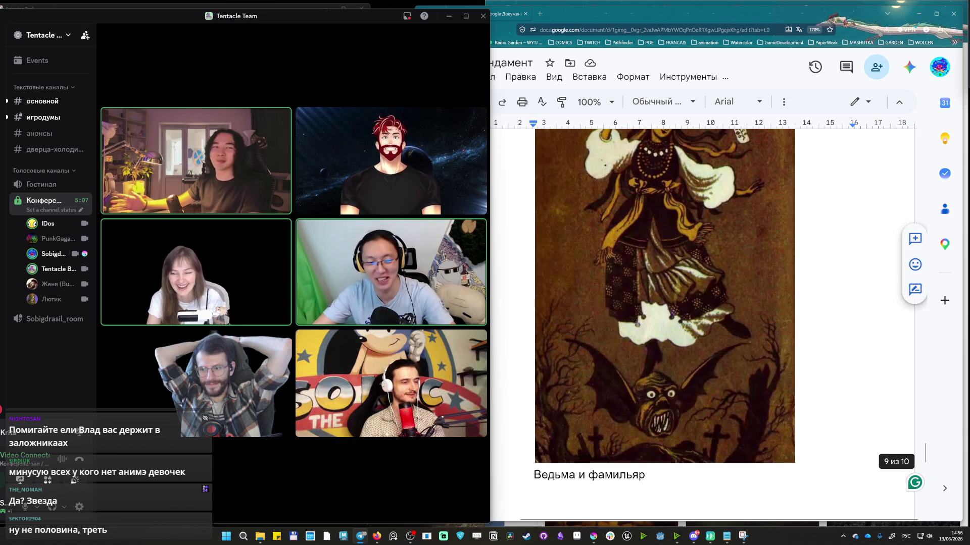
left_click_drag(924, 453, 924, 445)
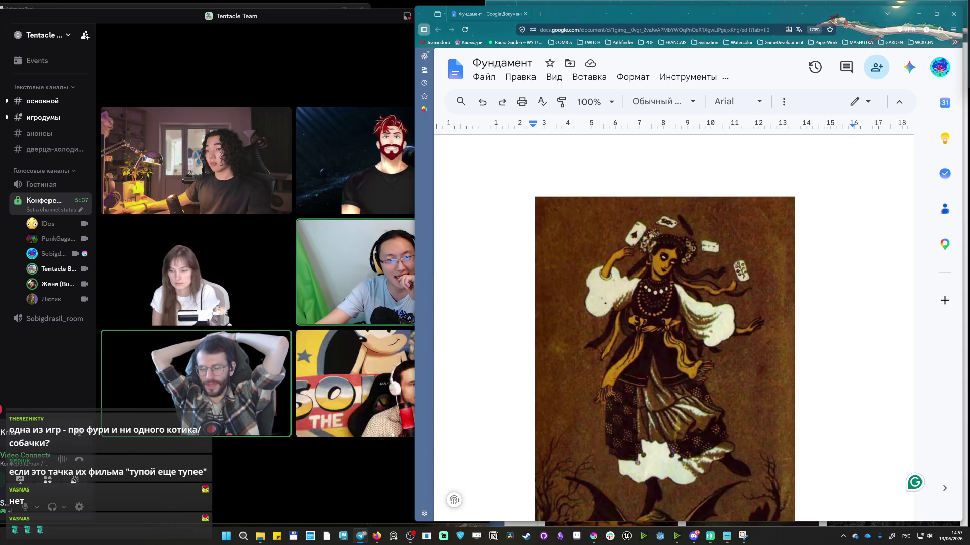
scroll(740, 280, "down", 5)
scroll(740, 280, "up", 3)
scroll(740, 280, "down", 3)
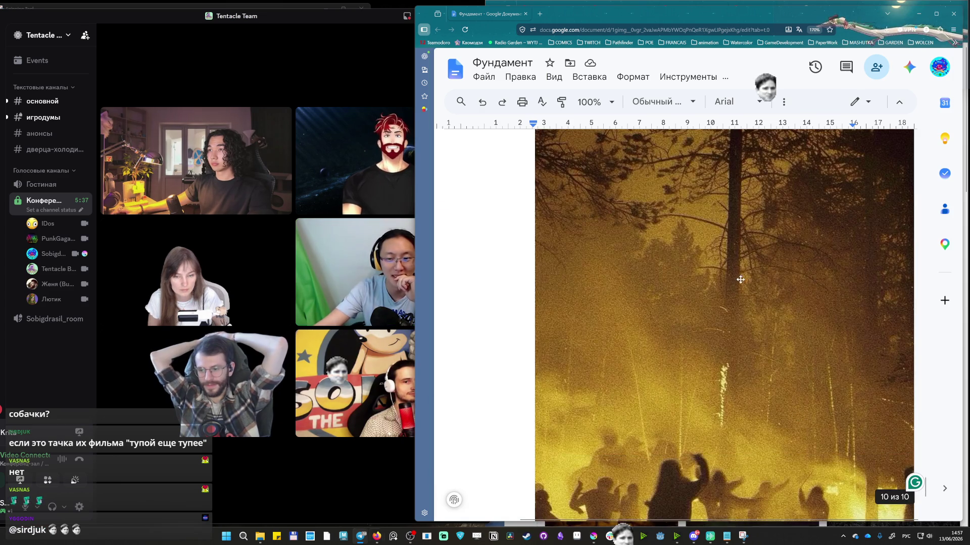
Select the forest-fire photo and drag its corner inward to make it narrower.
left_click(741, 280)
scroll(741, 279, "down", 4)
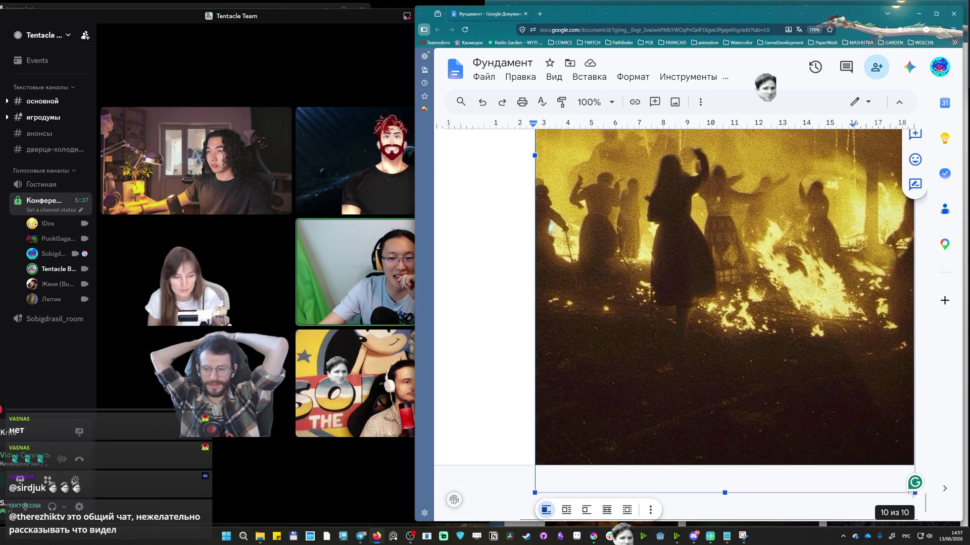
left_click_drag(915, 495, 809, 307)
scroll(753, 340, "up", 3)
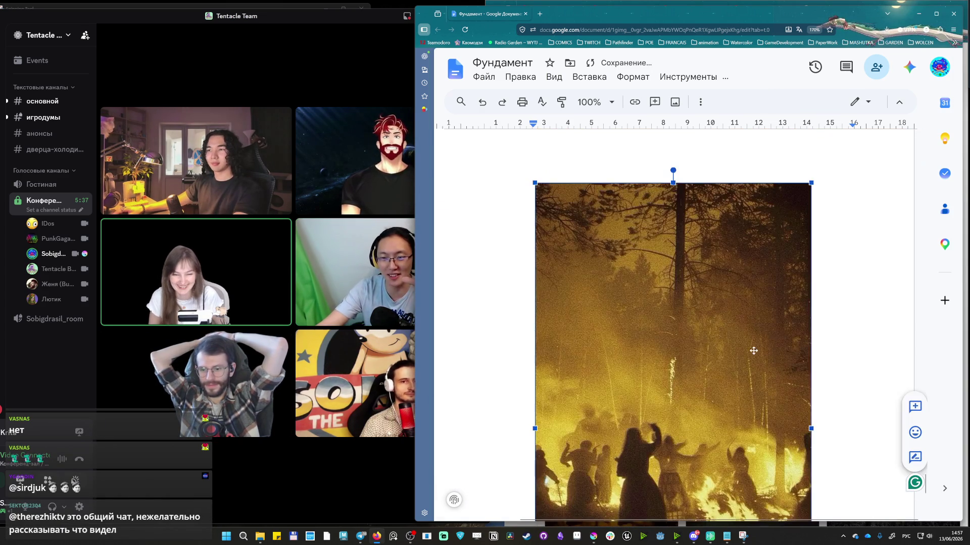
scroll(753, 341, "up", 5)
scroll(753, 342, "down", 3)
scroll(754, 341, "down", 4)
scroll(753, 341, "down", 3)
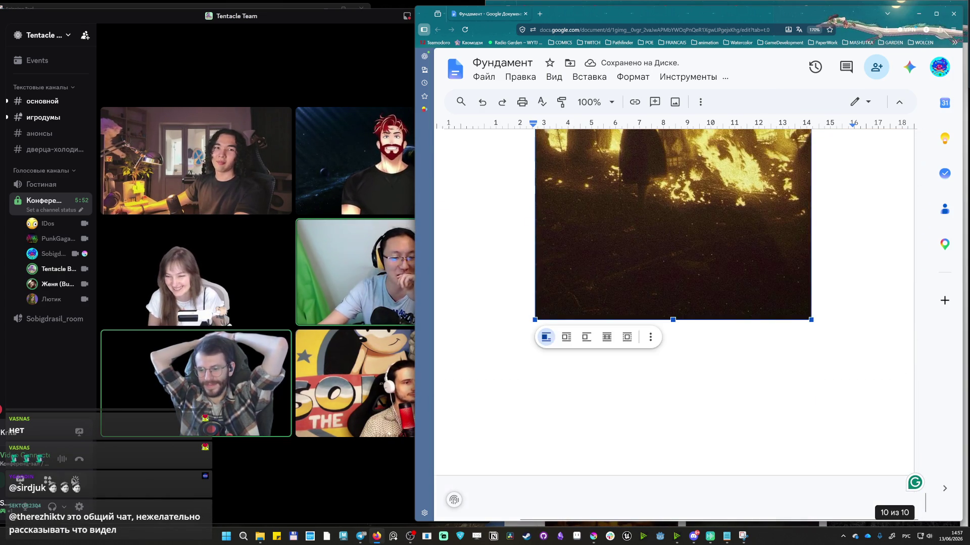
scroll(750, 337, "up", 4)
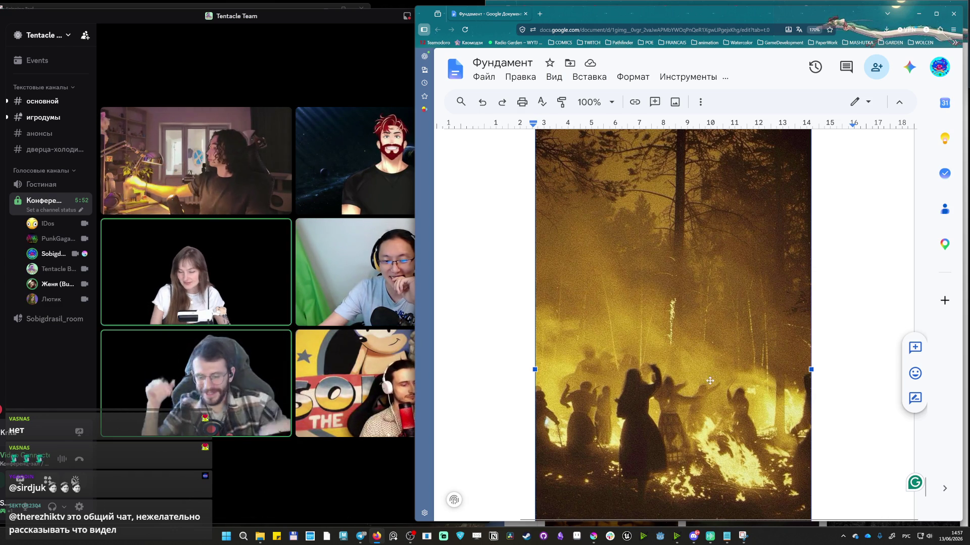
scroll(673, 326, "down", 4)
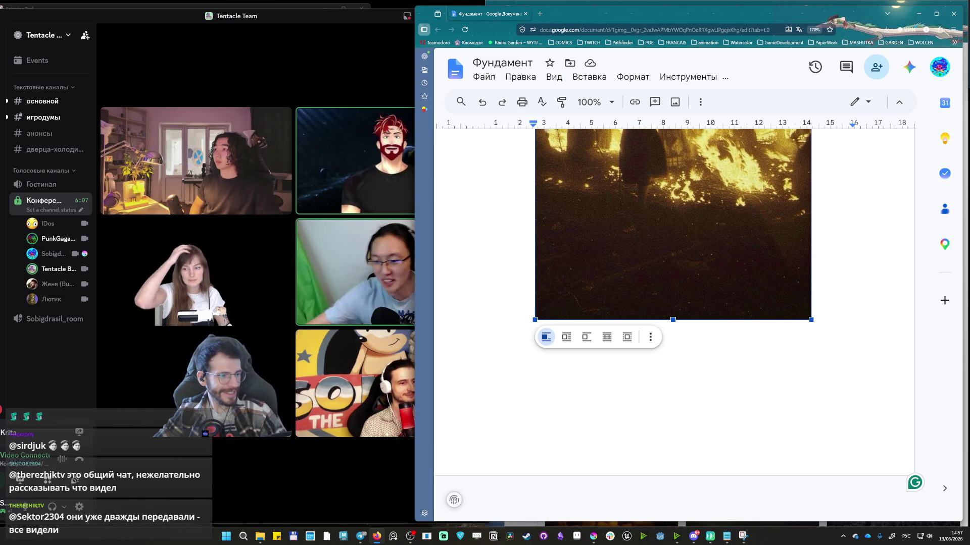
left_click_drag(925, 503, 898, 141)
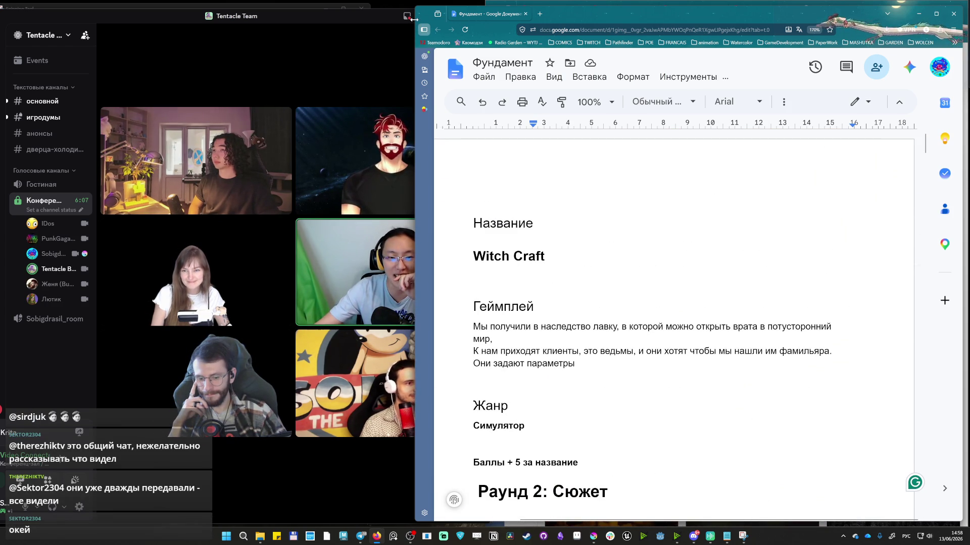
Narrow the document window to give the Discord call more room.
left_click_drag(413, 19, 489, 39)
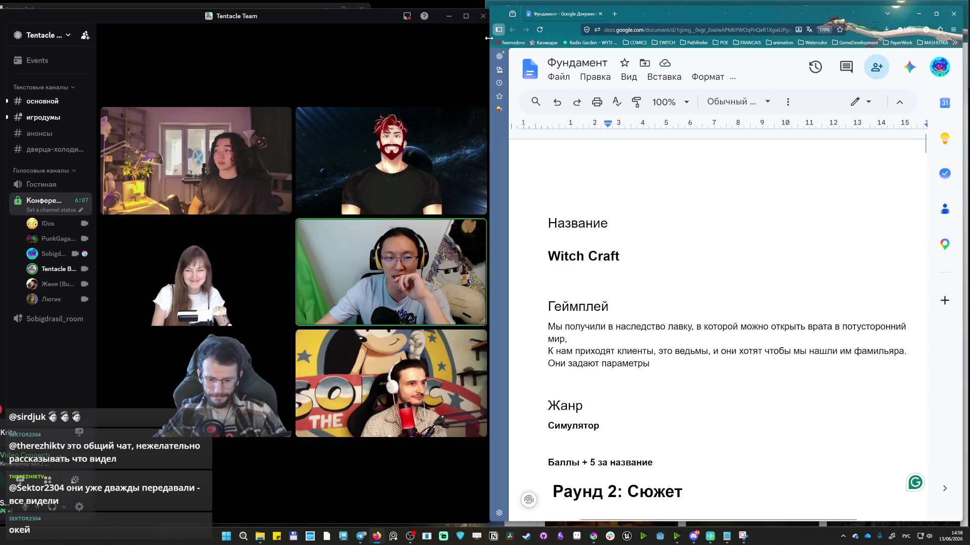
scroll(795, 331, "down", 5)
scroll(795, 331, "down", 5)
scroll(795, 331, "down", 3)
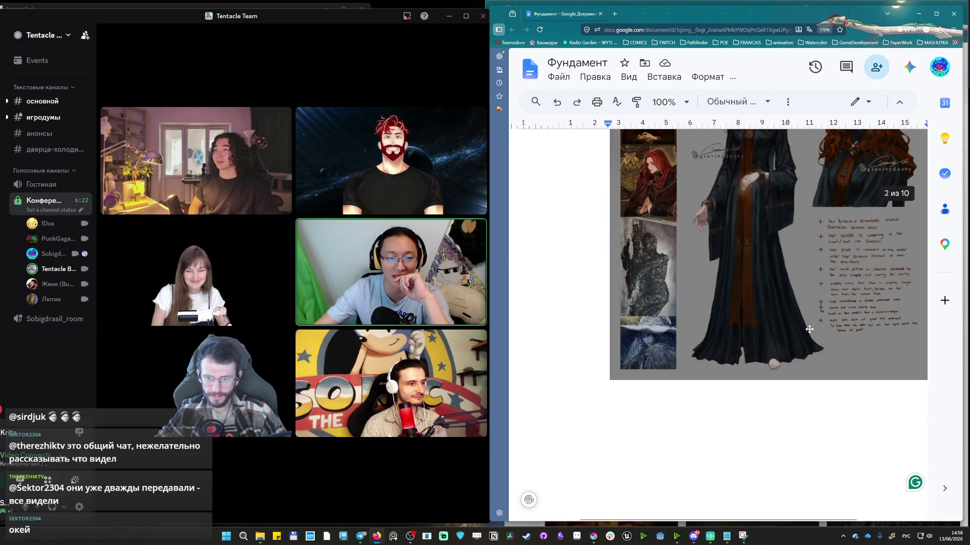
scroll(795, 332, "down", 3)
scroll(795, 331, "down", 3)
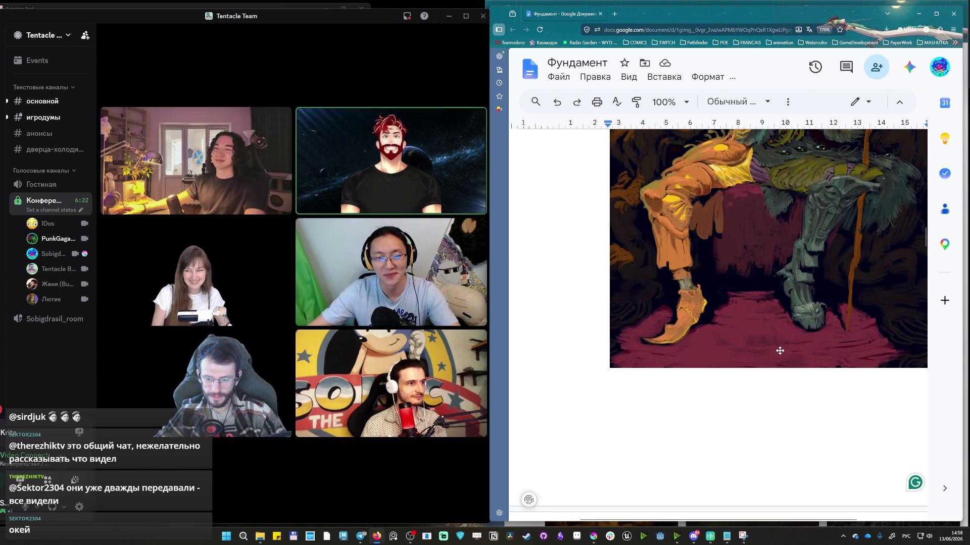
scroll(769, 357, "down", 5)
scroll(769, 362, "down", 5)
scroll(769, 362, "down", 5)
scroll(758, 364, "down", 5)
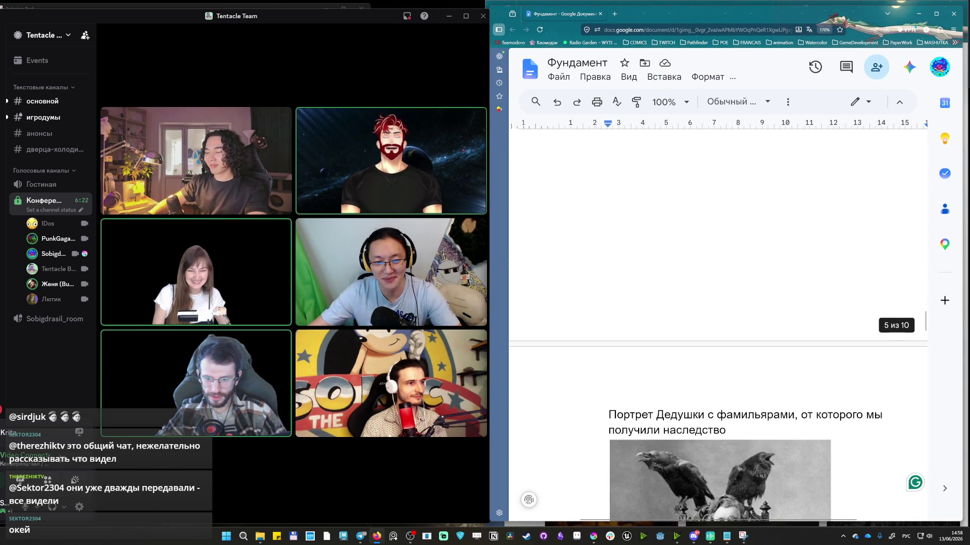
scroll(731, 368, "down", 5)
scroll(730, 368, "down", 3)
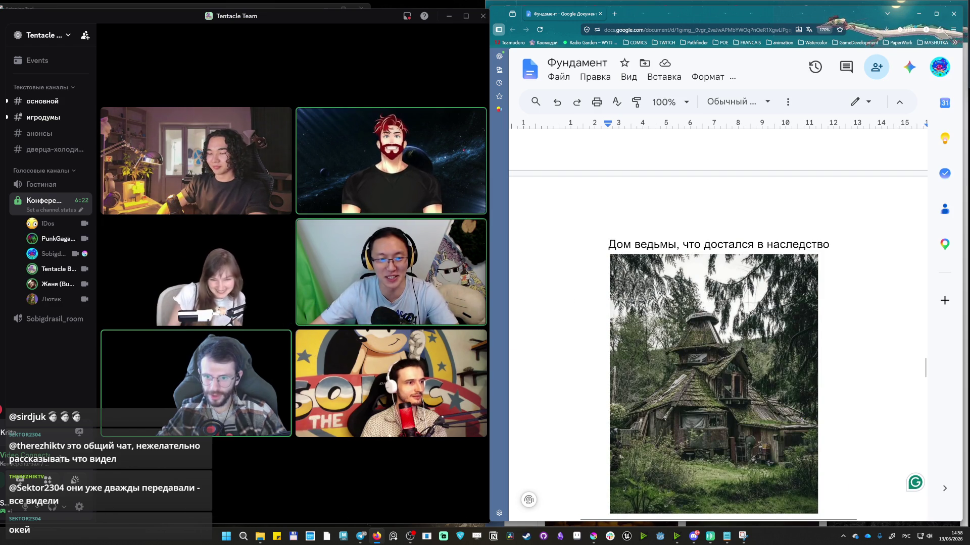
scroll(730, 367, "down", 5)
scroll(731, 368, "up", 6)
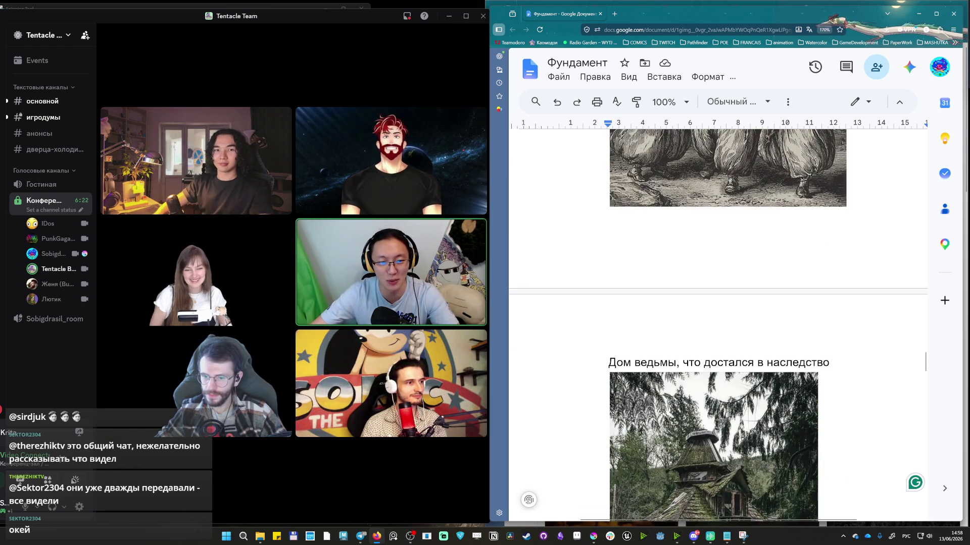
scroll(730, 368, "up", 6)
scroll(731, 368, "up", 4)
scroll(731, 367, "down", 4)
scroll(730, 367, "down", 6)
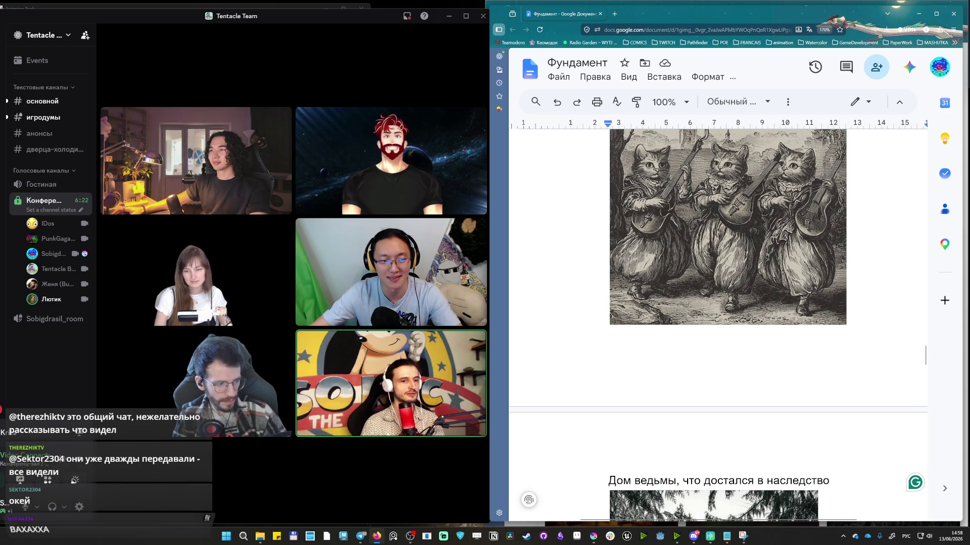
scroll(925, 372, "down", 3)
left_click_drag(924, 370, 935, 469)
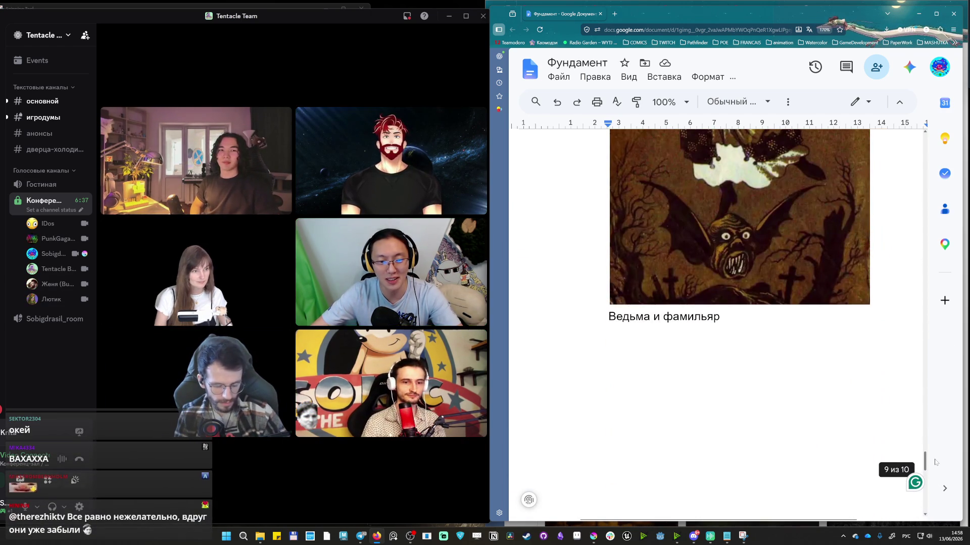
mouse_move(935, 470)
left_mouse_down()
mouse_move(930, 158)
mouse_move(908, 522)
left_mouse_up()
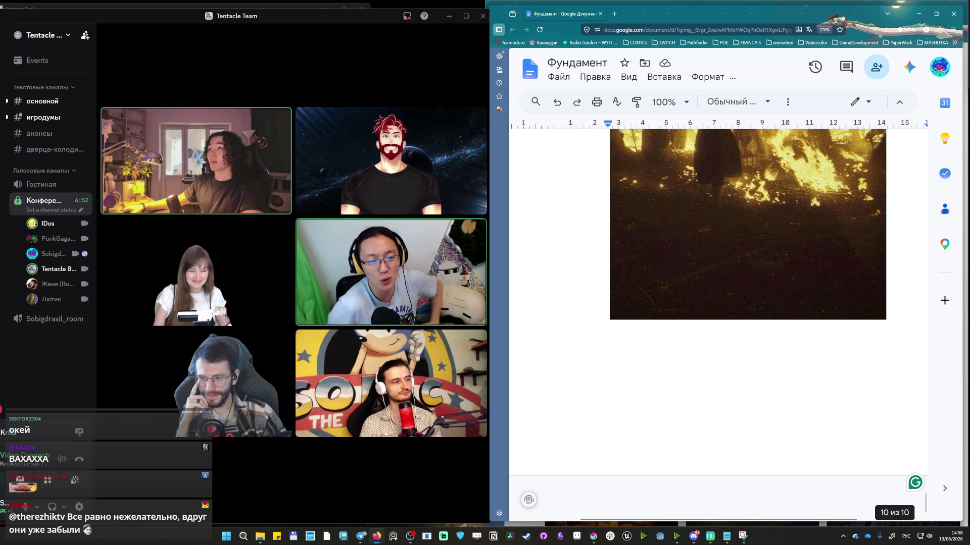
scroll(927, 500, "down", 5)
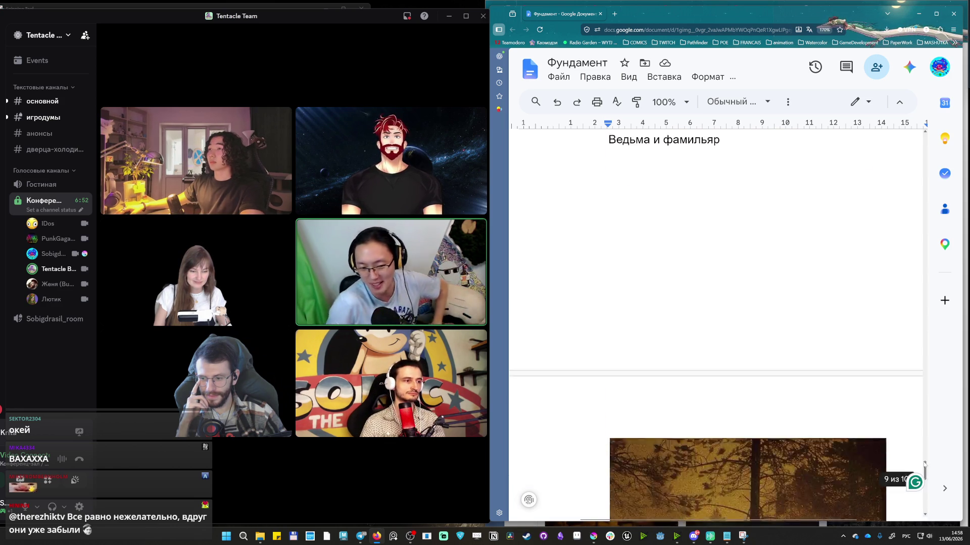
scroll(924, 494, "up", 8)
left_click_drag(923, 496, 941, 392)
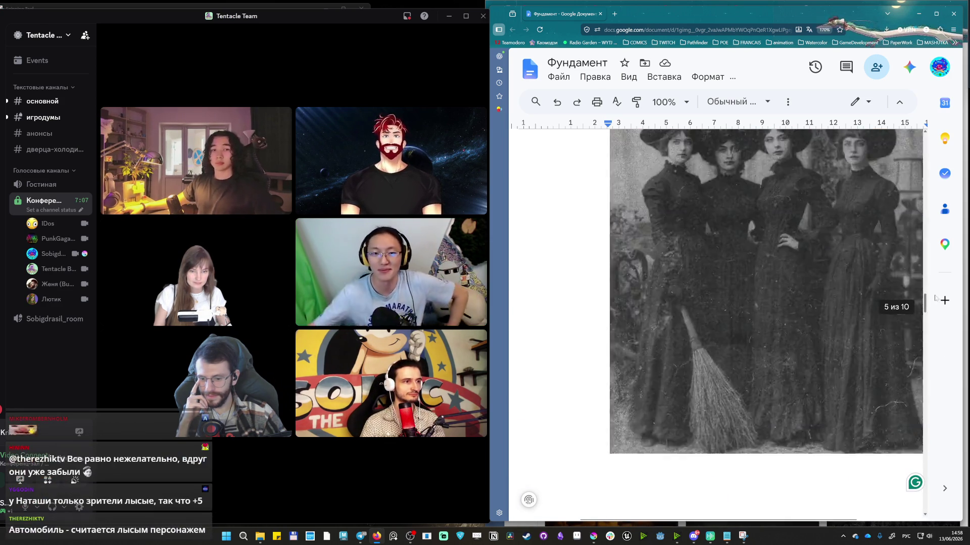
left_click_drag(942, 391, 924, 144)
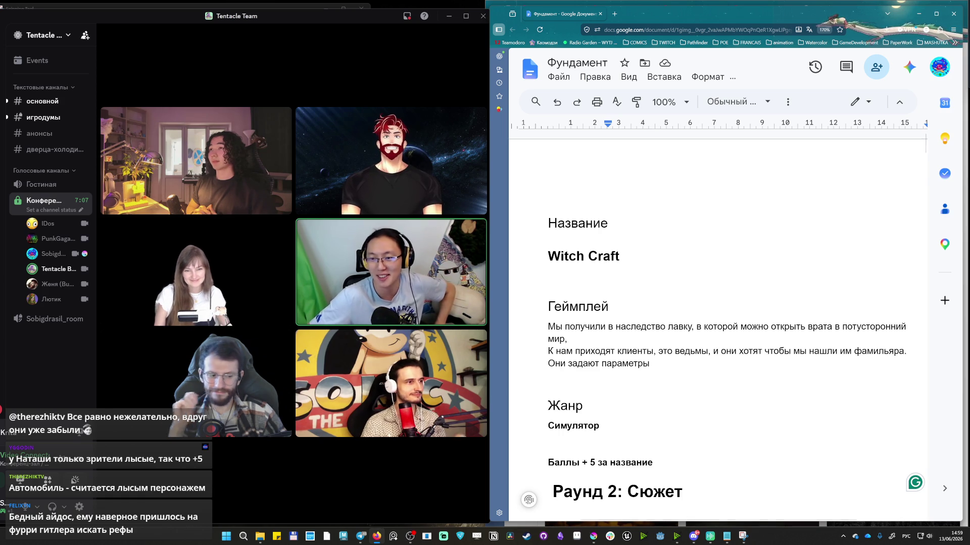
scroll(737, 293, "down", 10)
scroll(736, 293, "down", 5)
scroll(737, 292, "down", 5)
scroll(737, 293, "down", 5)
scroll(737, 292, "down", 5)
scroll(737, 293, "down", 5)
scroll(736, 292, "down", 5)
scroll(736, 293, "down", 5)
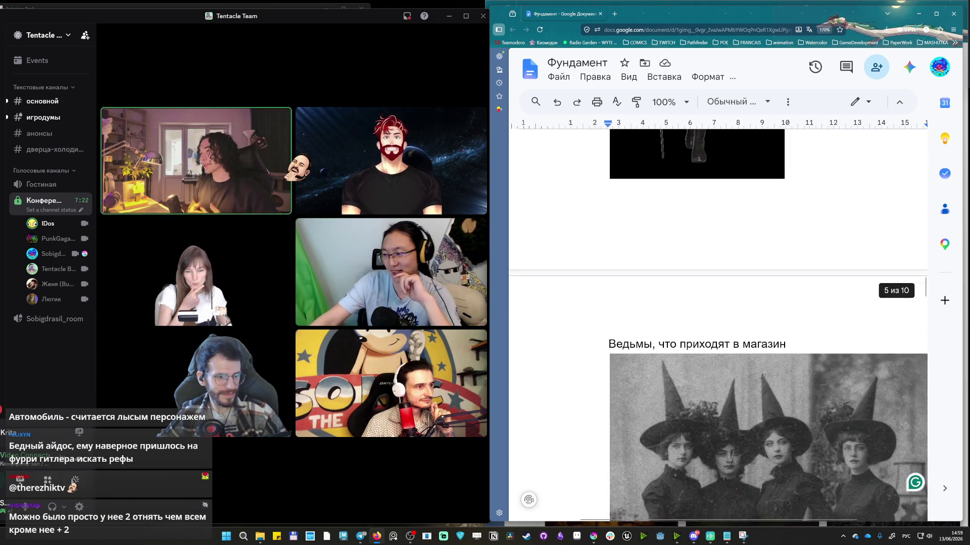
scroll(743, 313, "down", 5)
scroll(743, 313, "down", 5)
scroll(744, 313, "down", 5)
scroll(745, 313, "down", 5)
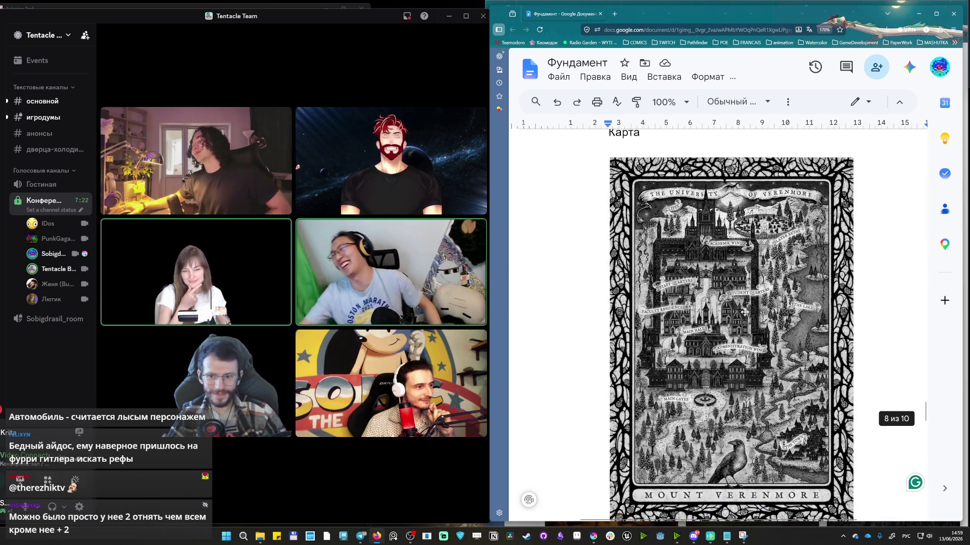
scroll(744, 313, "down", 5)
scroll(744, 322, "down", 5)
scroll(745, 336, "down", 5)
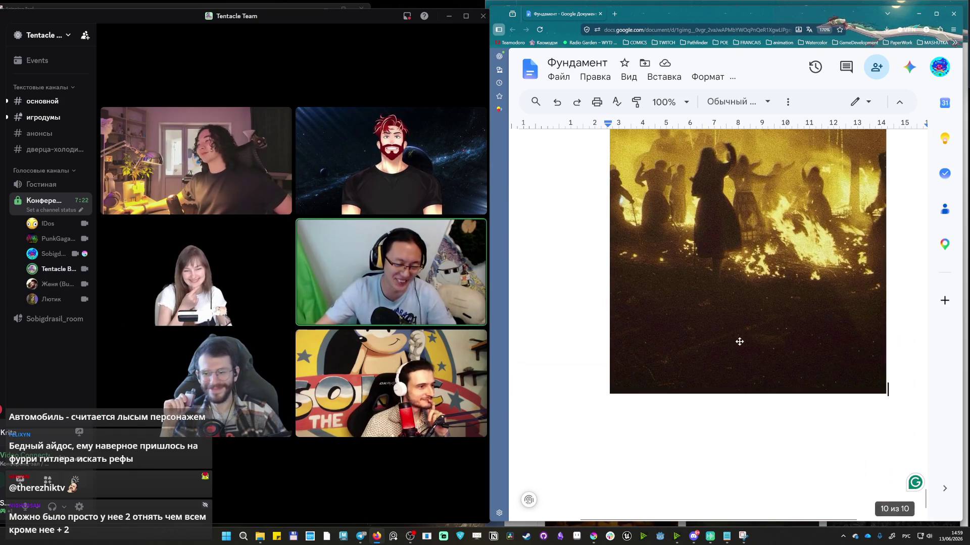
scroll(740, 342, "up", 5)
scroll(743, 348, "up", 5)
scroll(746, 360, "up", 5)
scroll(753, 375, "up", 5)
scroll(753, 376, "up", 5)
scroll(754, 375, "up", 5)
scroll(756, 375, "up", 5)
scroll(758, 376, "up", 5)
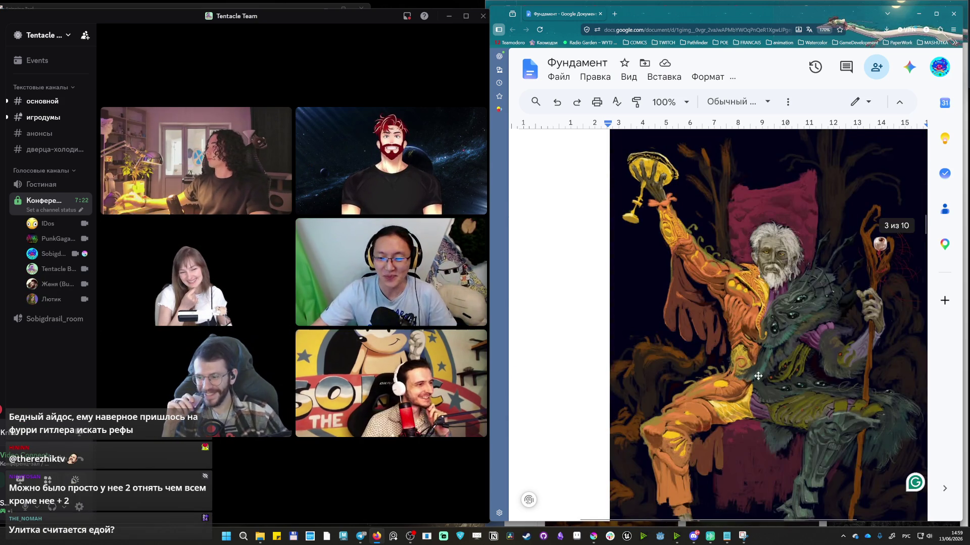
scroll(758, 375, "up", 3)
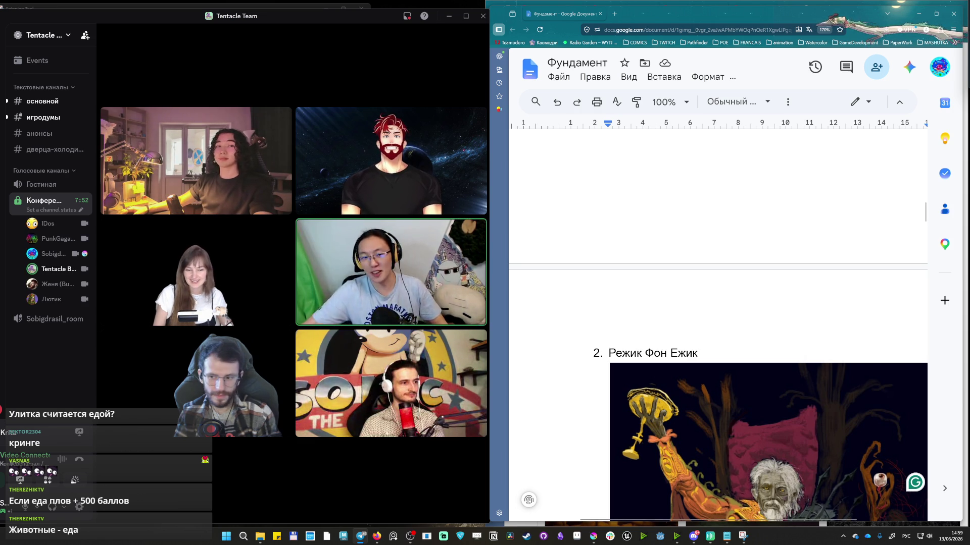
left_click_drag(927, 216, 937, 294)
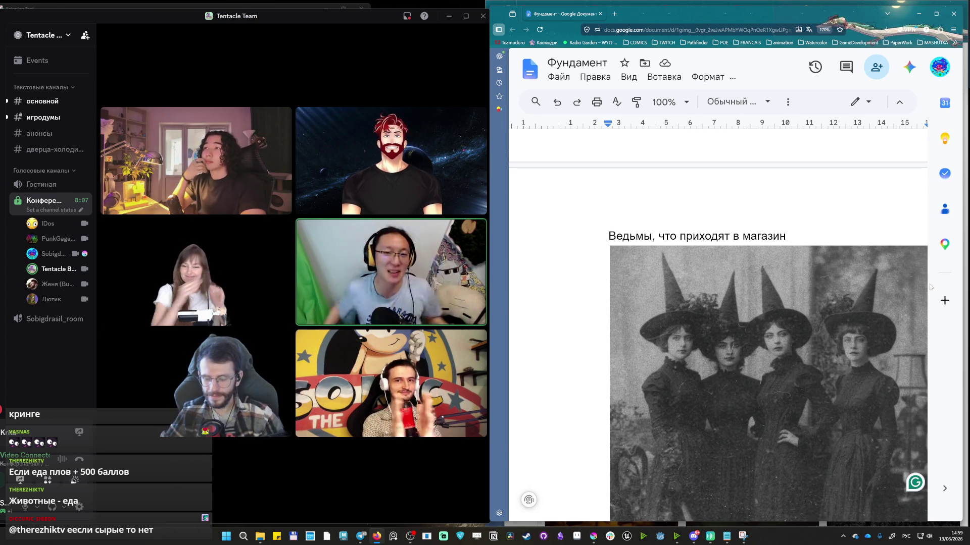
left_click_drag(931, 286, 926, 313)
scroll(796, 317, "down", 5)
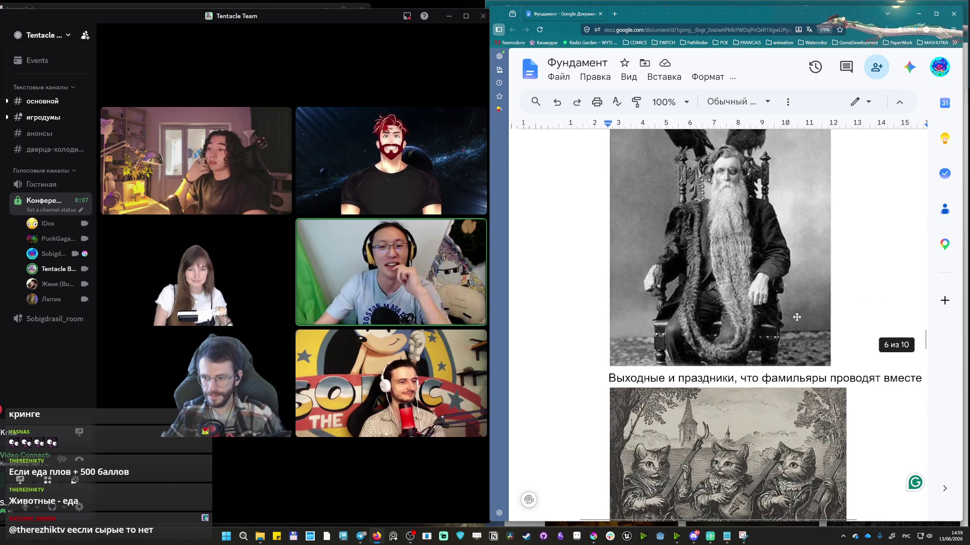
scroll(796, 316, "down", 5)
scroll(796, 317, "down", 5)
scroll(796, 317, "down", 5)
scroll(796, 317, "down", 5)
scroll(787, 359, "down", 5)
scroll(787, 360, "down", 5)
scroll(787, 360, "down", 3)
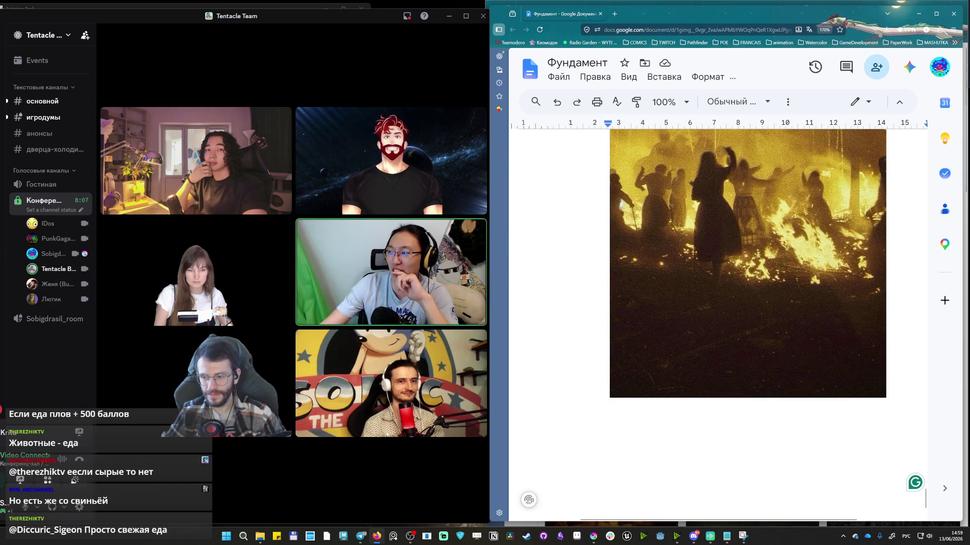
scroll(862, 213, "up", 5)
scroll(862, 213, "up", 5)
scroll(862, 214, "up", 10)
scroll(871, 478, "up", 15)
scroll(871, 478, "up", 3)
scroll(871, 478, "down", 2)
scroll(871, 478, "down", 3)
scroll(716, 326, "down", 3)
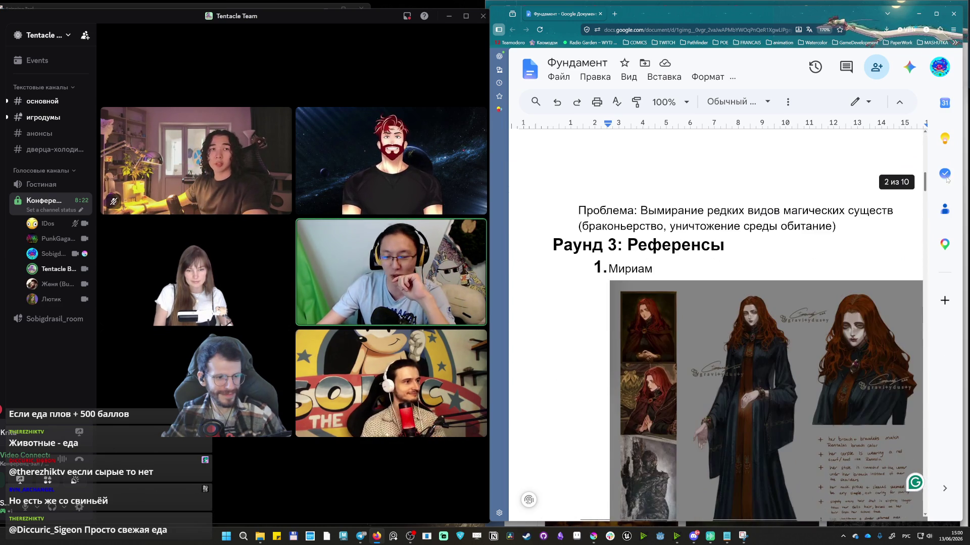
left_click_drag(947, 181, 946, 185)
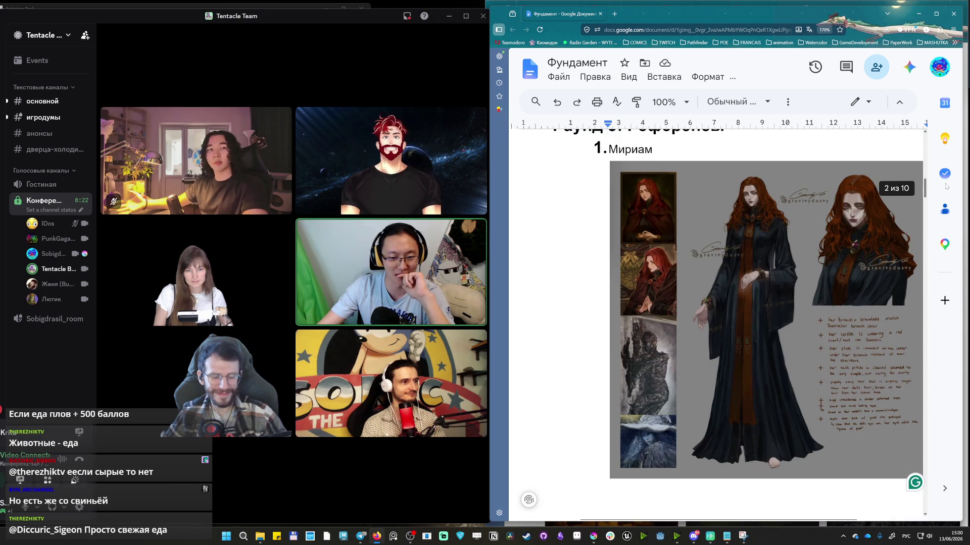
scroll(772, 198, "up", 1)
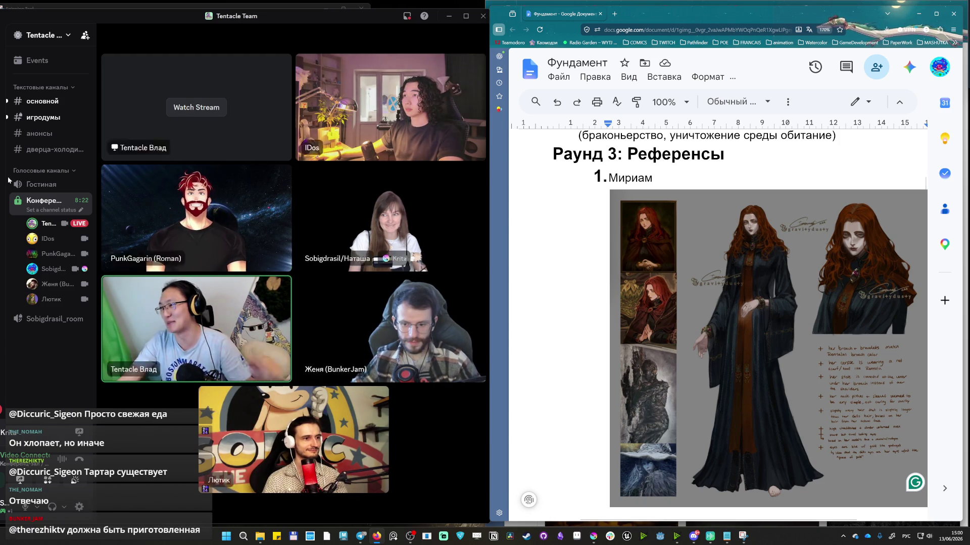
Watch the host's shared Раунд 4: Вишенка slide in full-screen.
left_click(196, 107)
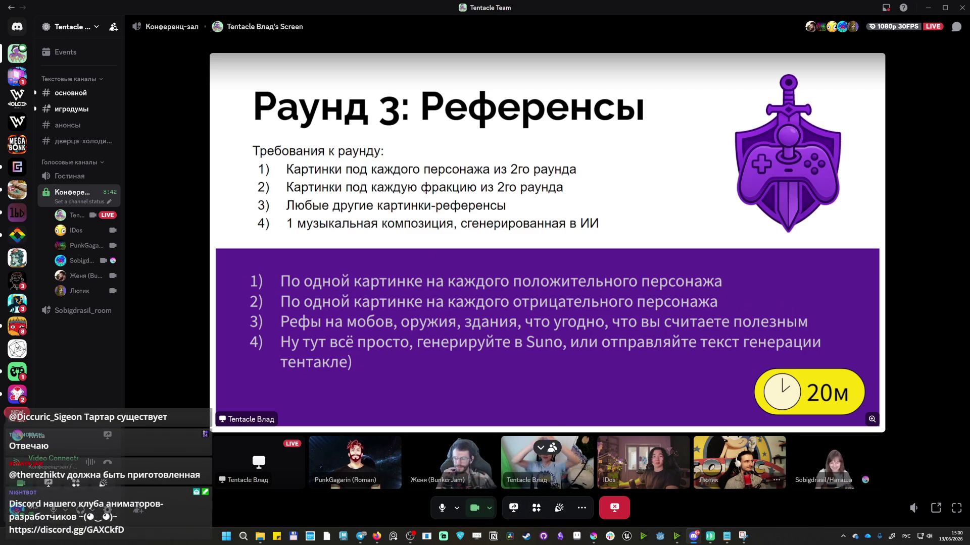
left_click(956, 508)
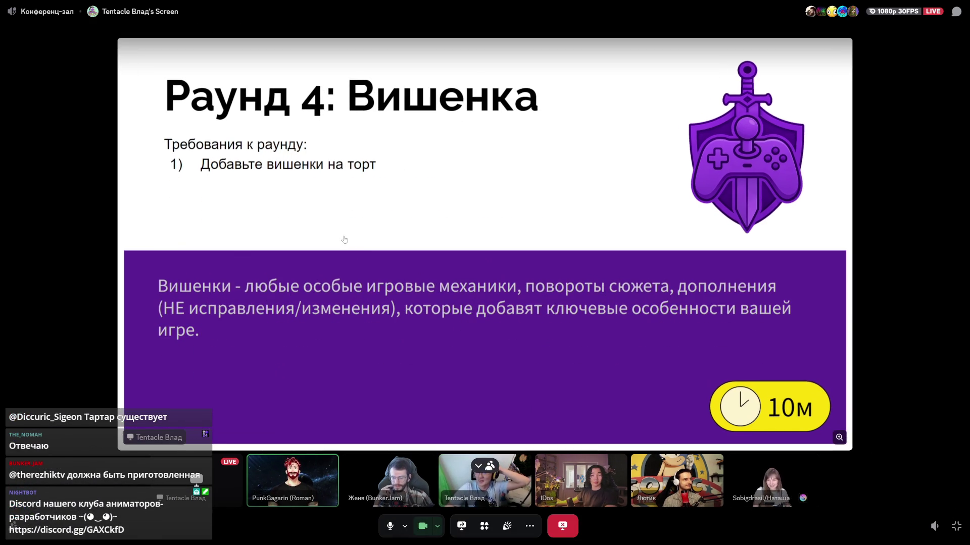